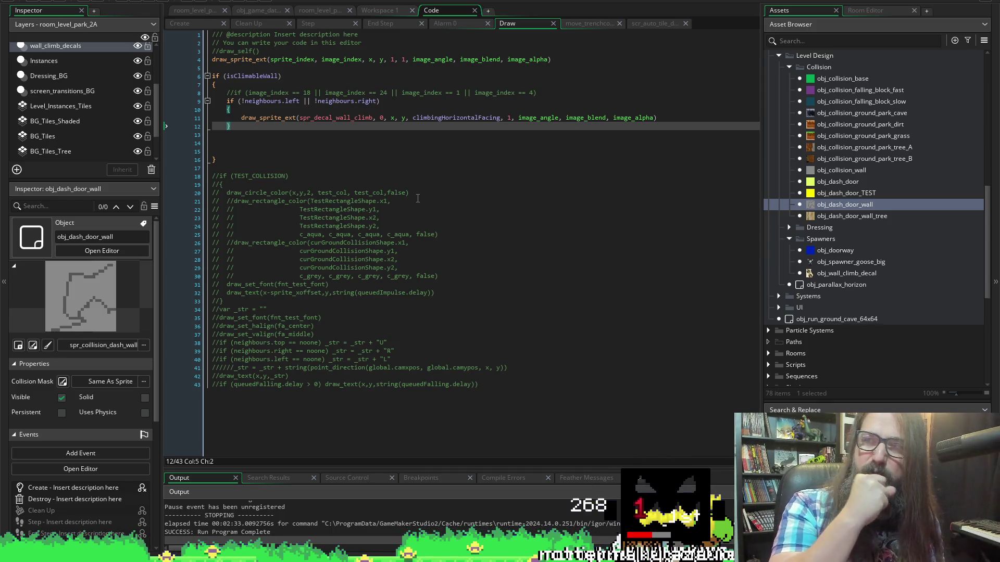
Delete the braces around the draw_sprite_ext decal call and save the Draw event.
{"action": "key", "text": "Up"}
{"action": "key", "text": "Up"}
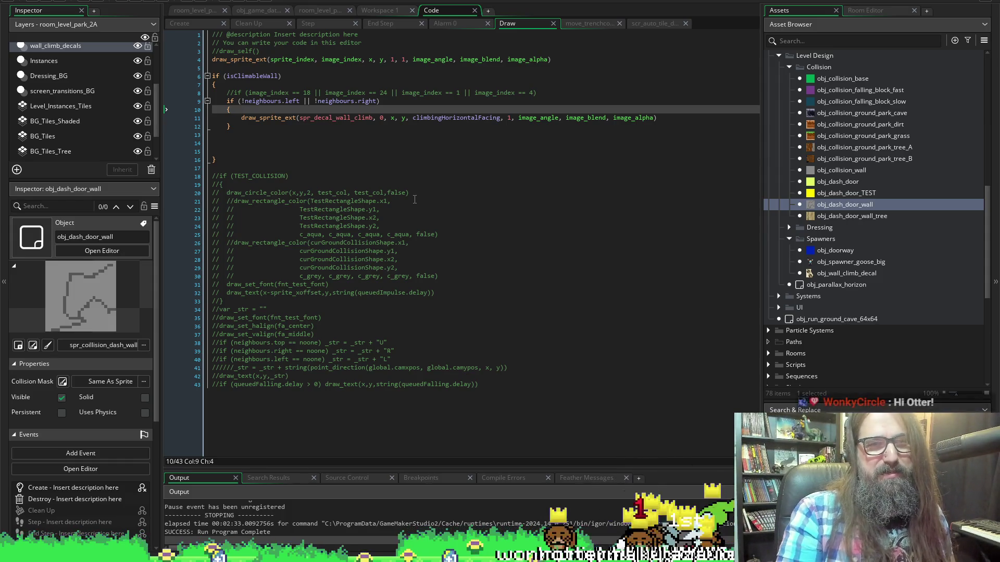
{"action": "key", "text": "Up"}
{"action": "key", "text": "Right"}
{"action": "key", "text": "Right"}
{"action": "key", "text": "Right"}
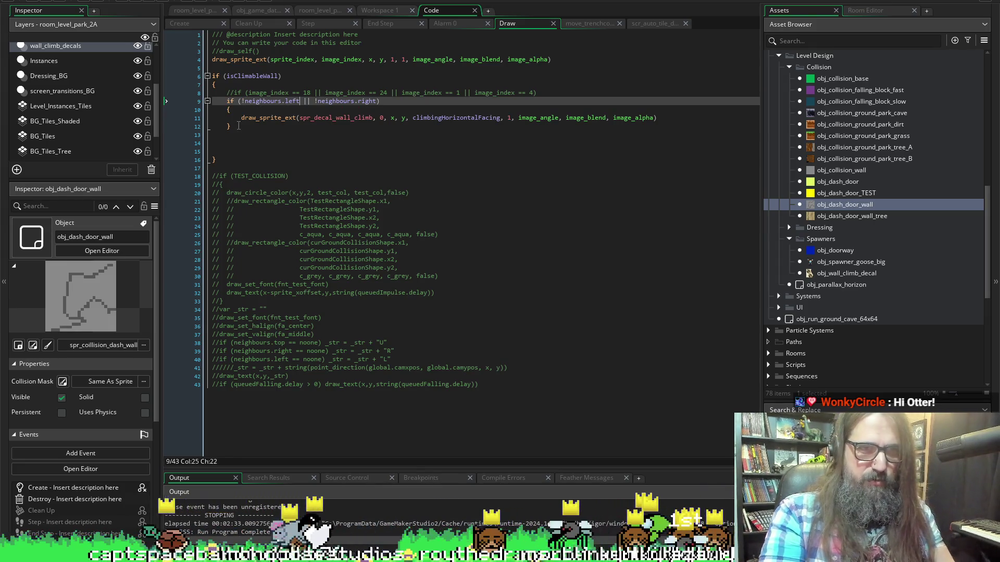
{"action": "left_click", "coordinate": [241, 118]}
{"action": "key", "text": "BackSpace"}
{"action": "left_click", "coordinate": [240, 110]}
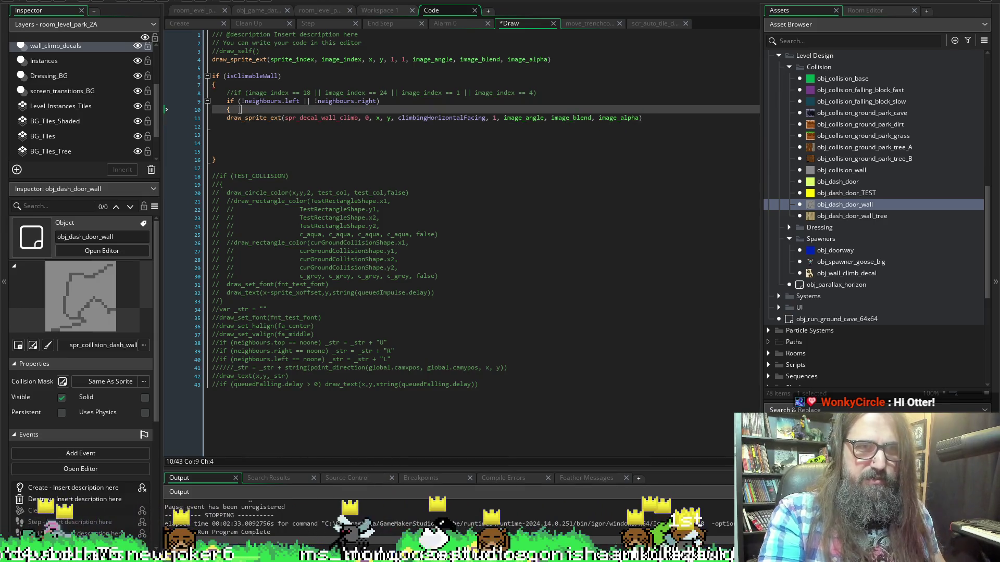
{"action": "key", "text": "BackSpace"}
{"action": "key", "text": "ctrl+s"}
Remove the || between !neighbours.left and !neighbours.right, putting each check on its own line.
{"action": "left_click", "coordinate": [485, 117]}
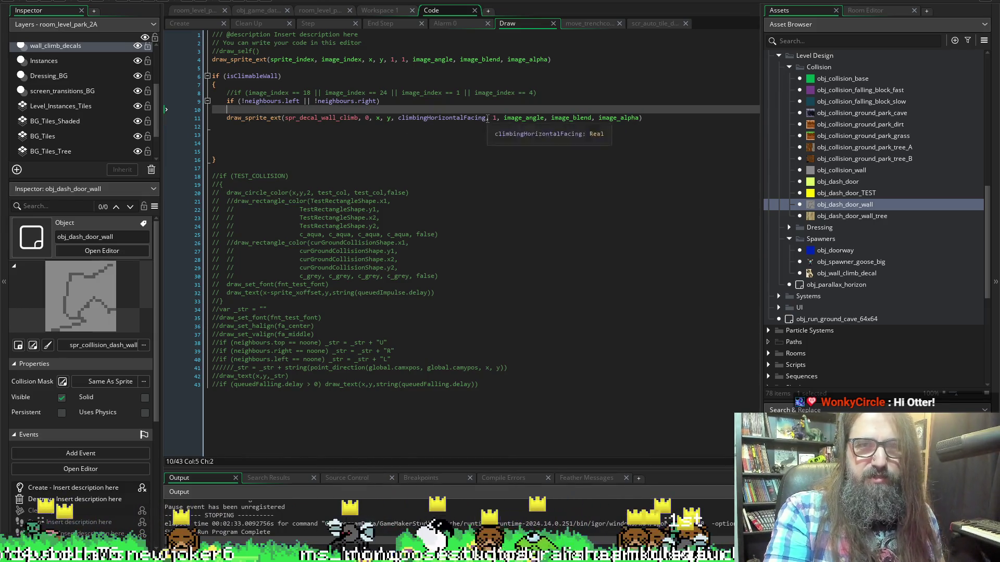
{"action": "left_click", "coordinate": [399, 118], "text": "shift"}
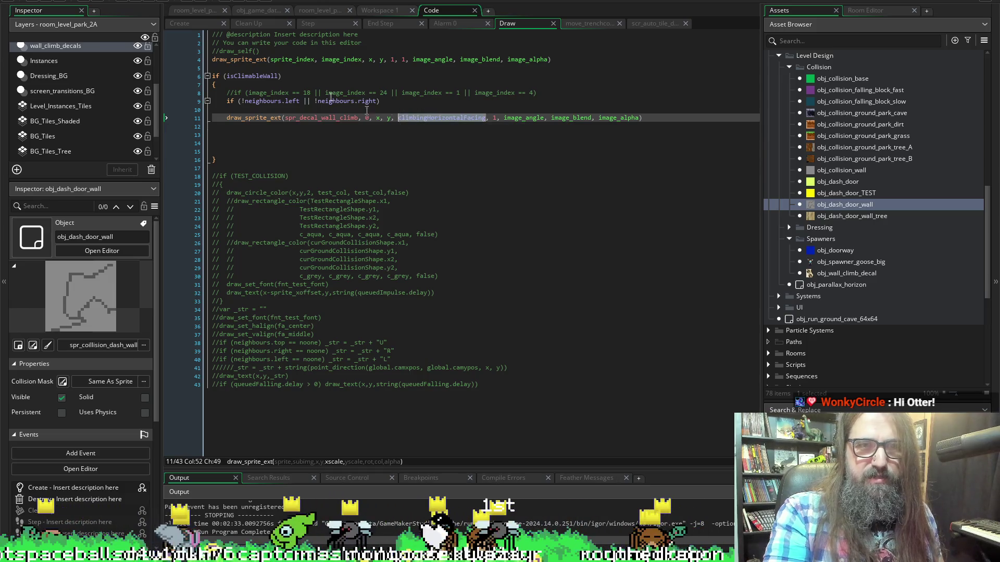
{"action": "left_click", "coordinate": [301, 101]}
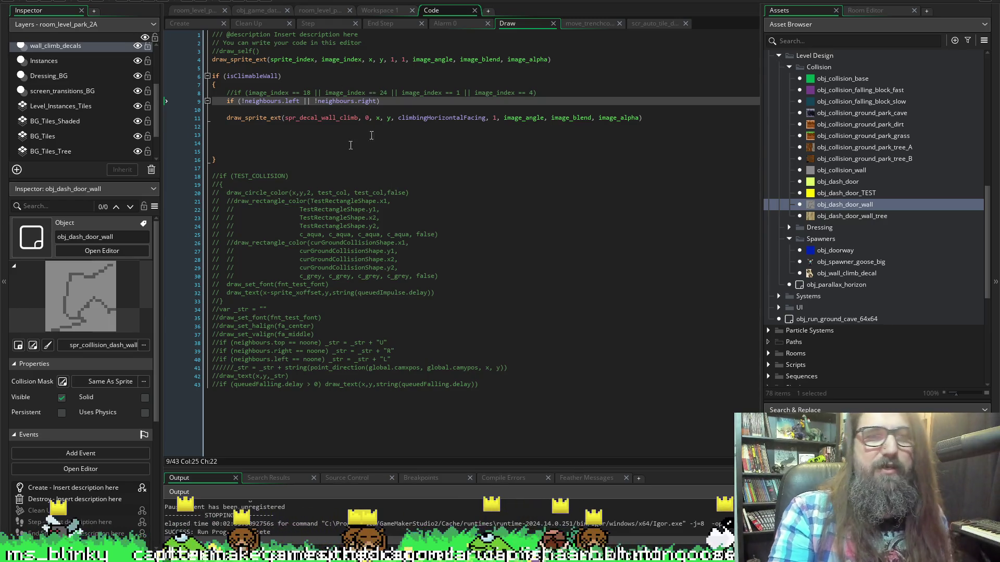
{"action": "key", "text": "Right"}
{"action": "key", "text": "Right"}
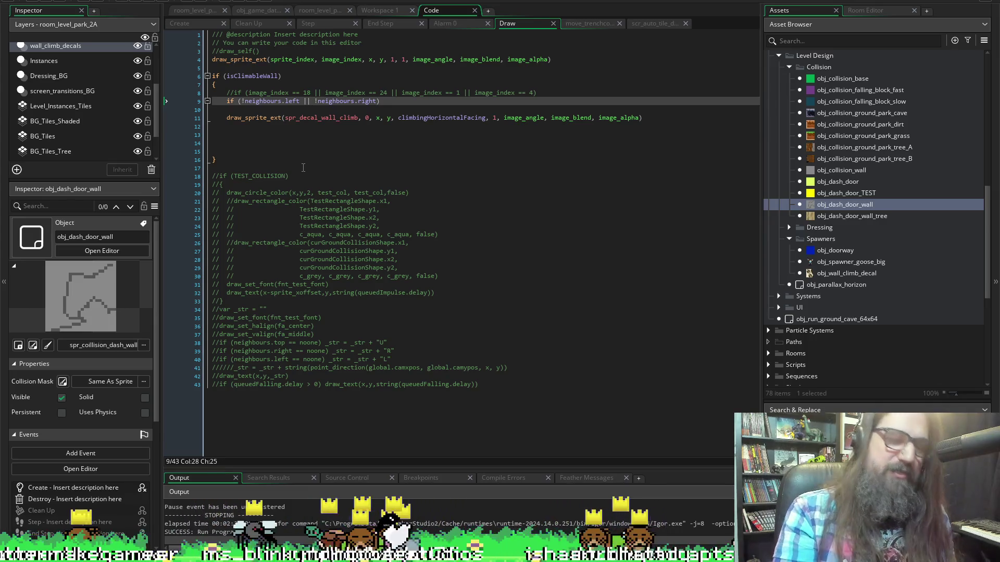
{"action": "key", "text": "BackSpace"}
{"action": "key", "text": "BackSpace"}
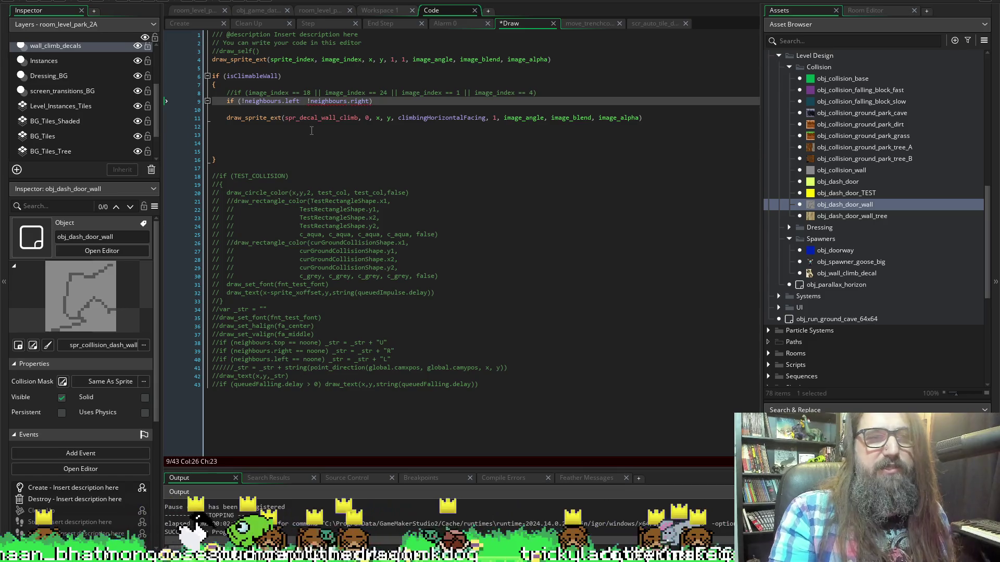
{"action": "key", "text": "Return"}
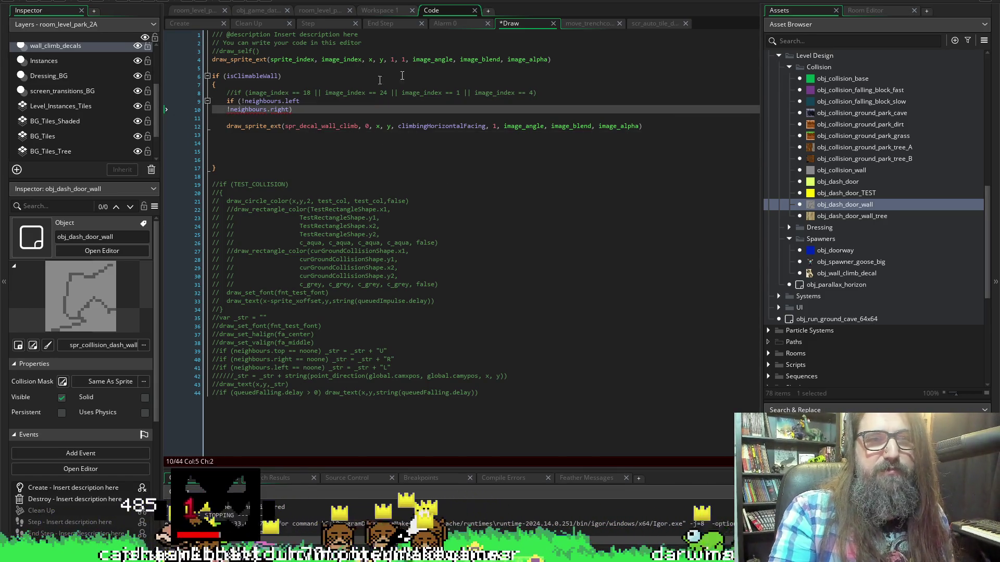
Make the left-neighbour check set climbingHorizontalFacing = -1 and save.
{"action": "key", "text": "Up"}
{"action": "key", "text": "End"}
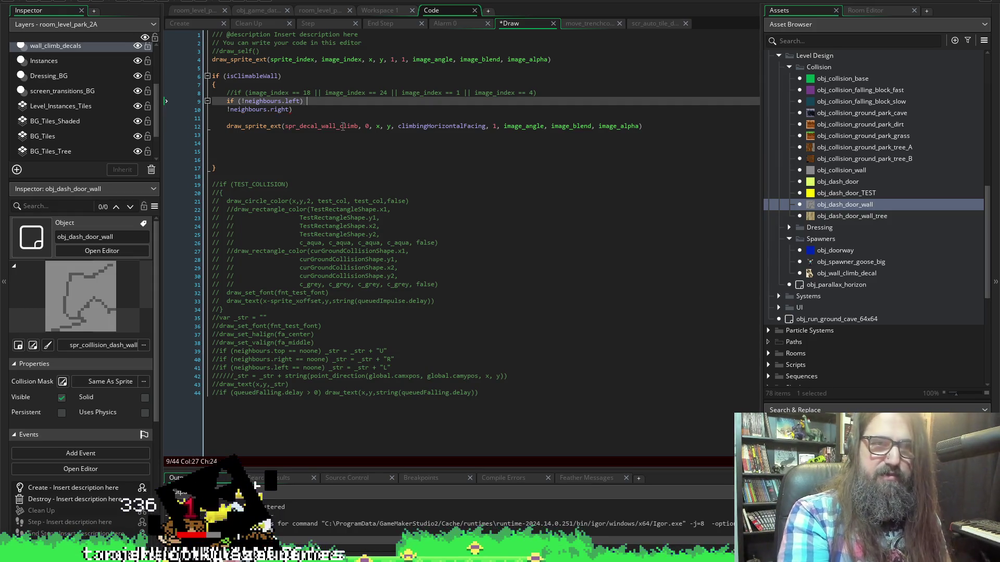
{"action": "type", "text": "climbingHorizontalFacing"}
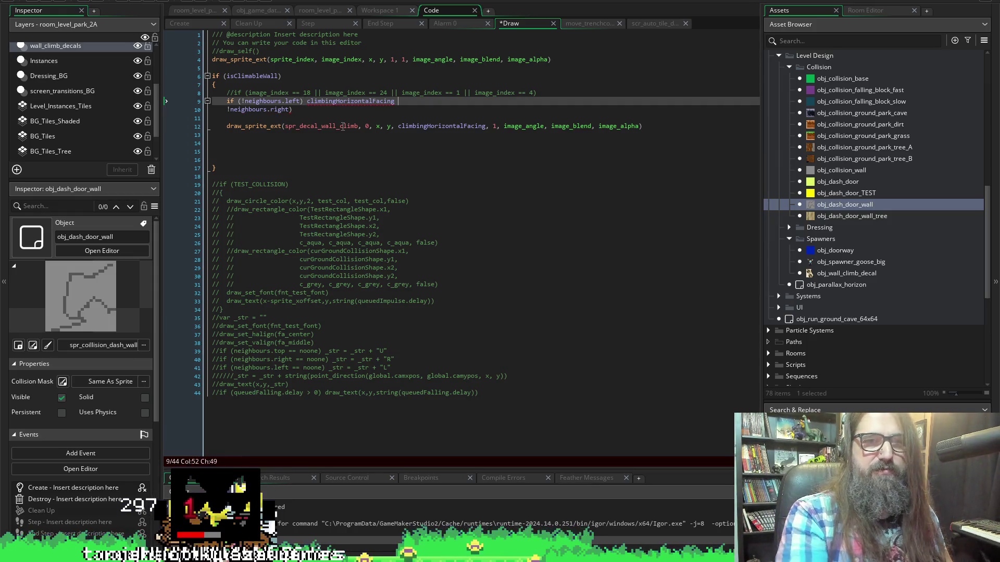
{"action": "mouse_move", "coordinate": [359, 128]}
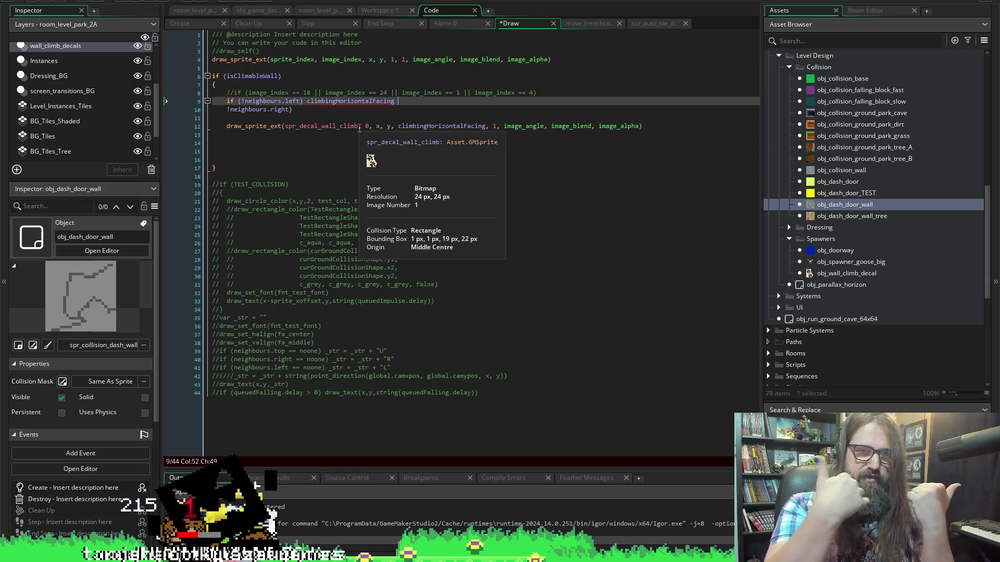
{"action": "type", "text": "= 0"}
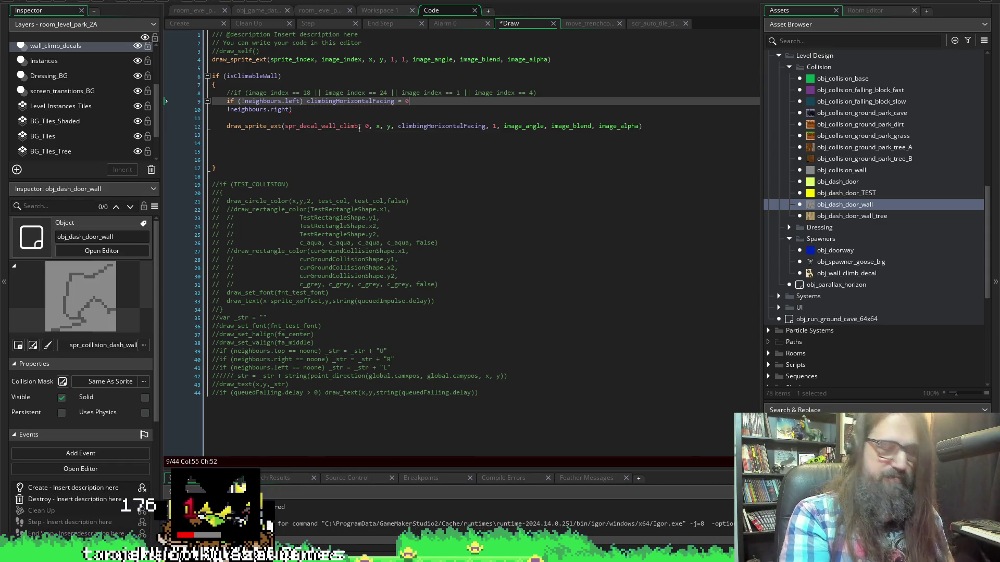
{"action": "key", "text": "BackSpace"}
{"action": "type", "text": "-1"}
{"action": "key", "text": "ctrl+s"}
Turn the right-neighbour line into an else branch holding the copied climbingHorizontalFacing assignment.
{"action": "key", "text": "Down"}
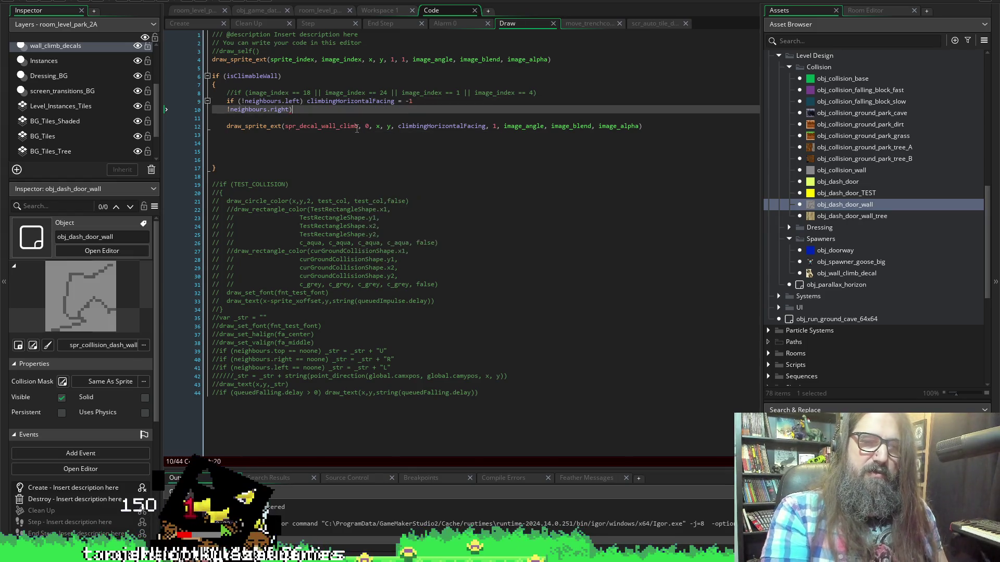
{"action": "key", "text": "shift+Home"}
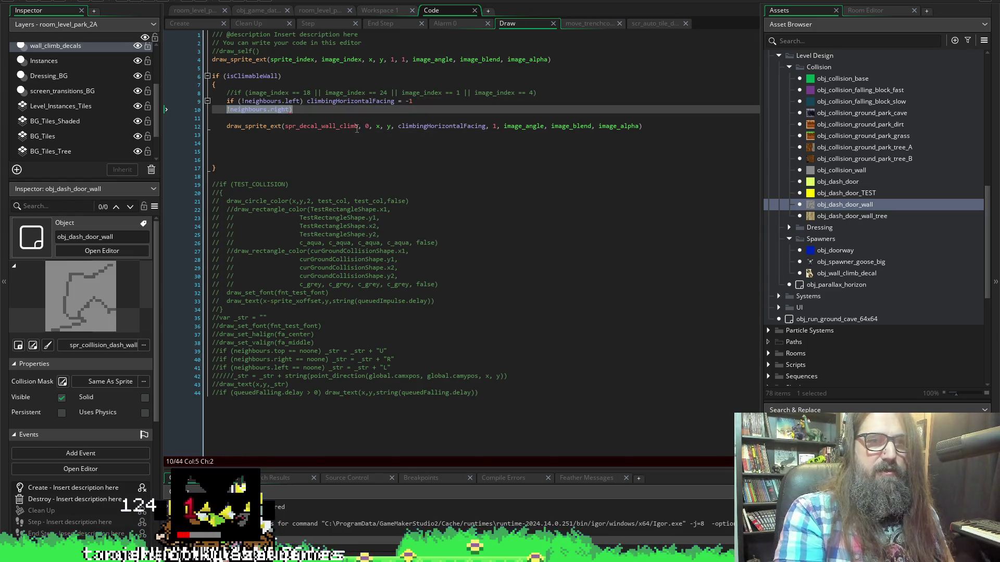
{"action": "key", "text": "Left"}
{"action": "type", "text": "e"}
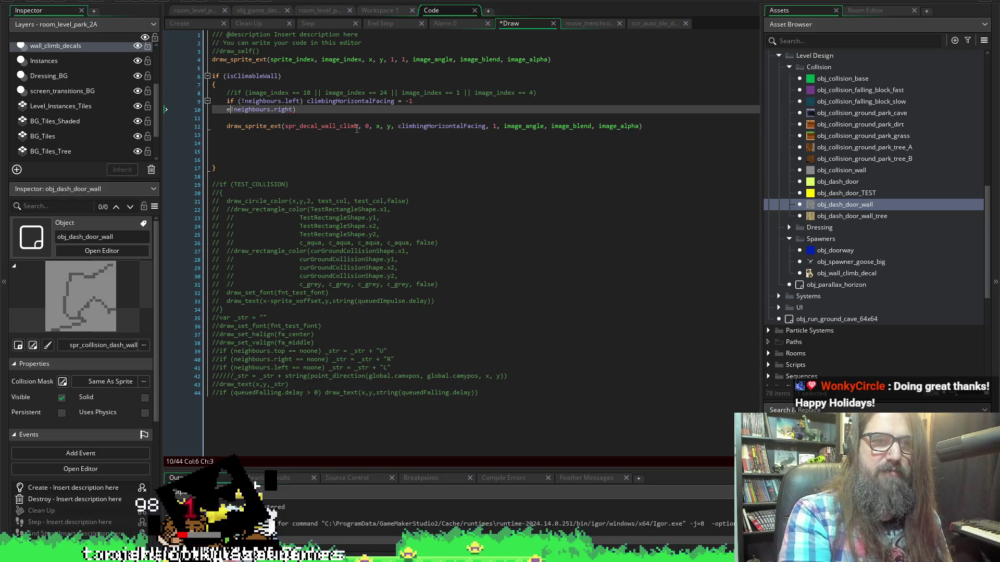
{"action": "type", "text": "lse"}
{"action": "key", "text": "shift+End"}
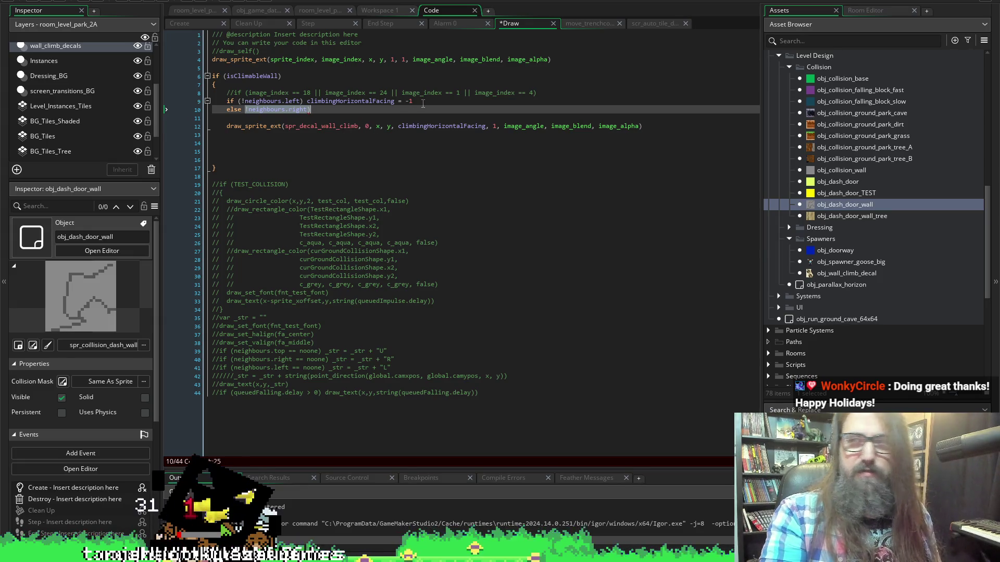
{"action": "left_click", "coordinate": [407, 111]}
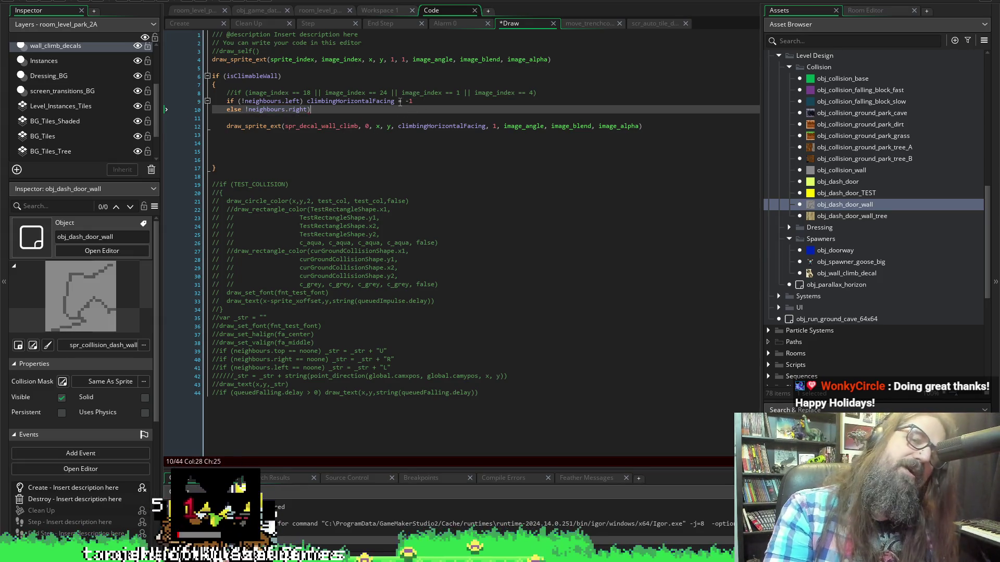
{"action": "left_click_drag", "start_coordinate": [420, 103], "coordinate": [308, 101]}
{"action": "key", "text": "ctrl+c"}
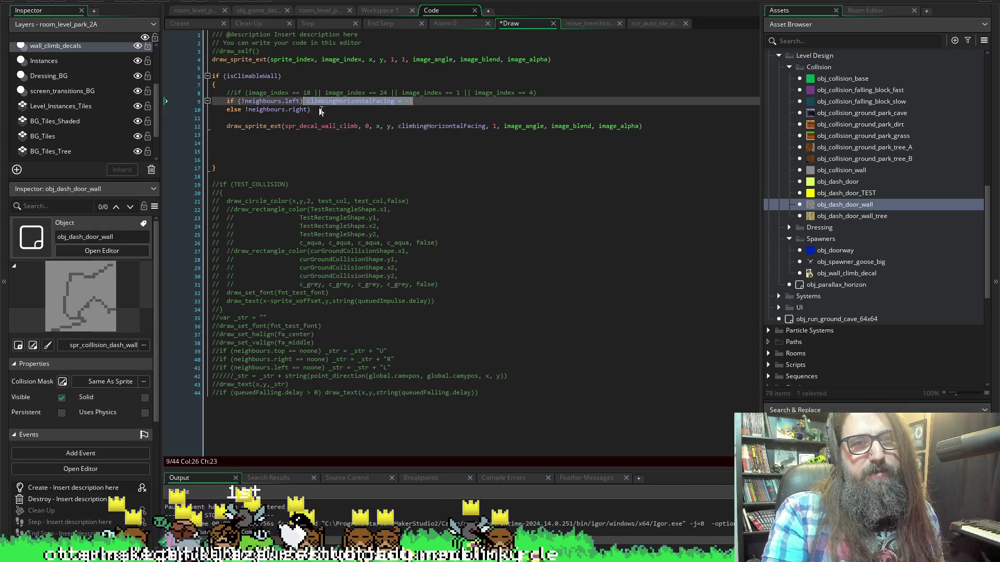
{"action": "key", "text": "Down"}
{"action": "left_click_drag", "start_coordinate": [306, 109], "coordinate": [245, 112]}
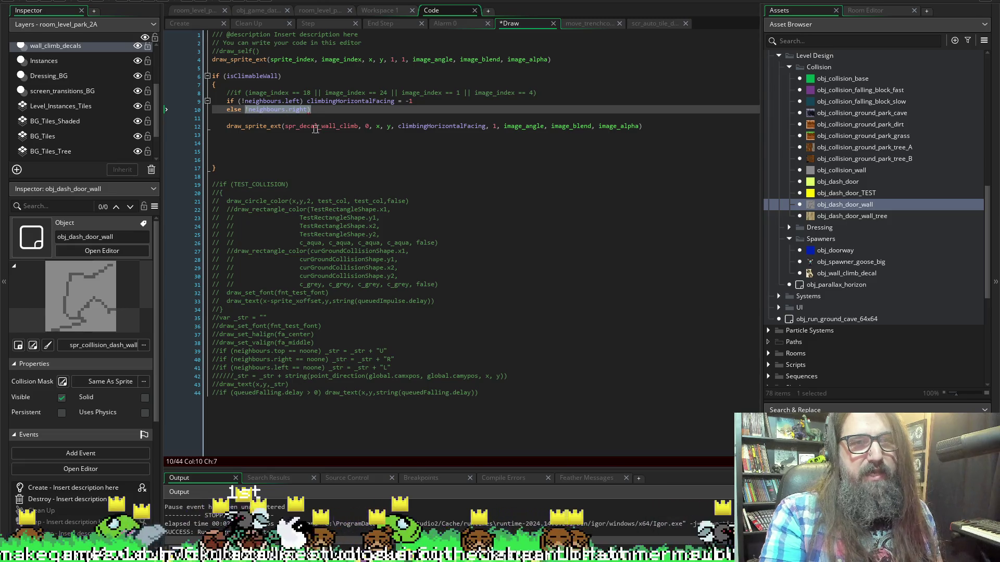
{"action": "key", "text": "ctrl+v"}
Change the else branch's value from -1 to 1, save, and run the game.
{"action": "key", "text": "ctrl+s"}
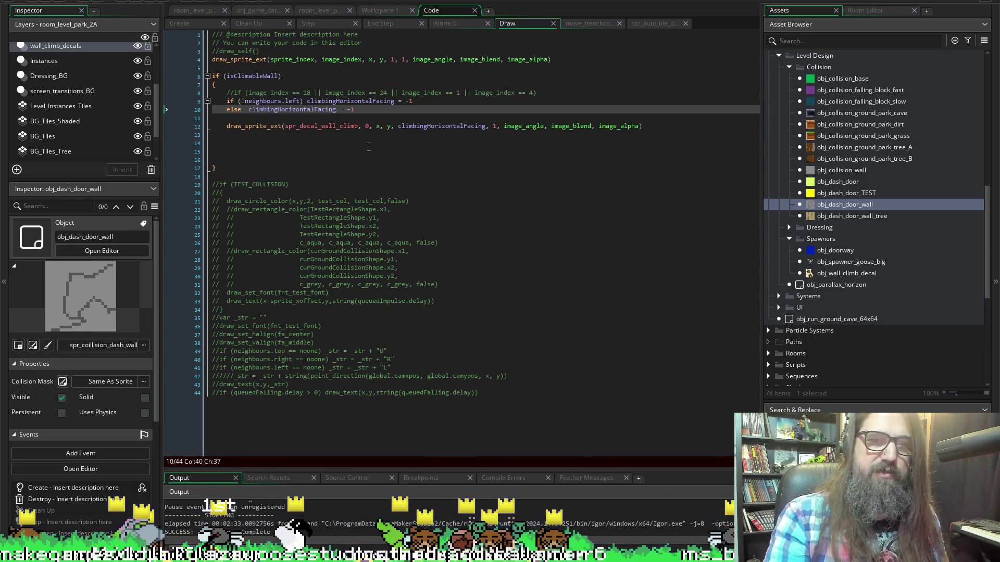
{"action": "key", "text": "Left"}
{"action": "key", "text": "BackSpace"}
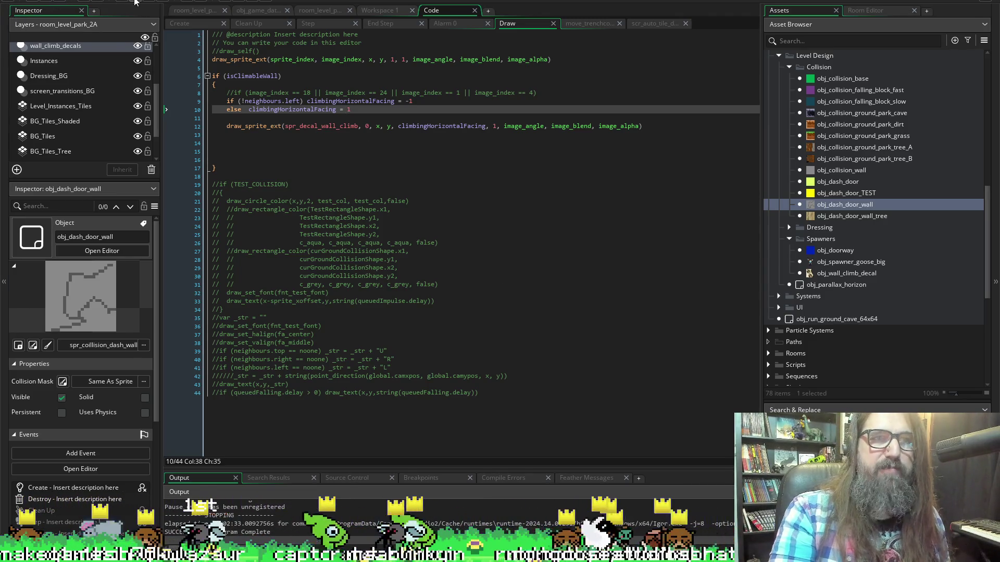
{"action": "left_click", "coordinate": [119, 3]}
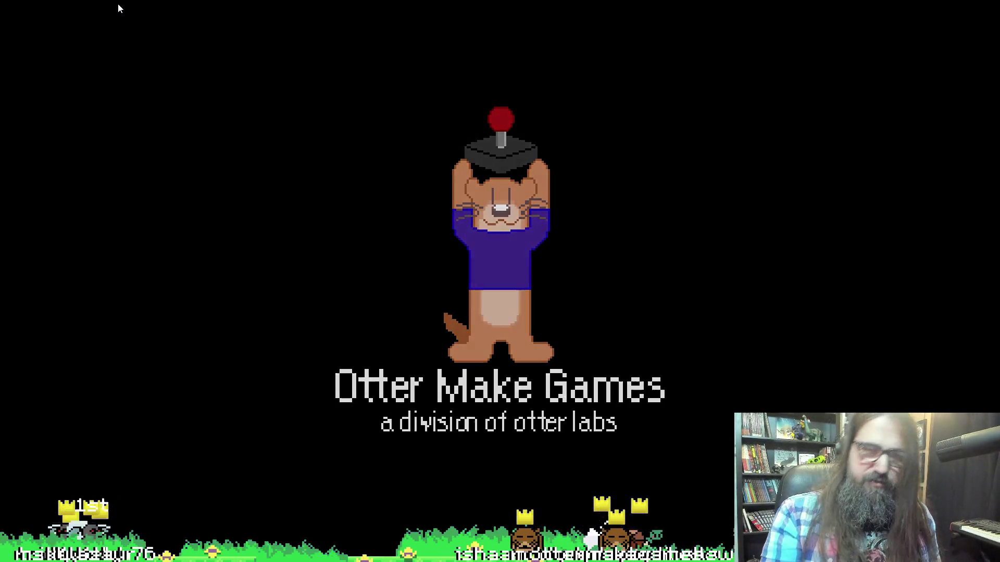
Continue past the title screen, walk the character right off the ledge and climb the shafts.
{"action": "key", "text": "Return"}
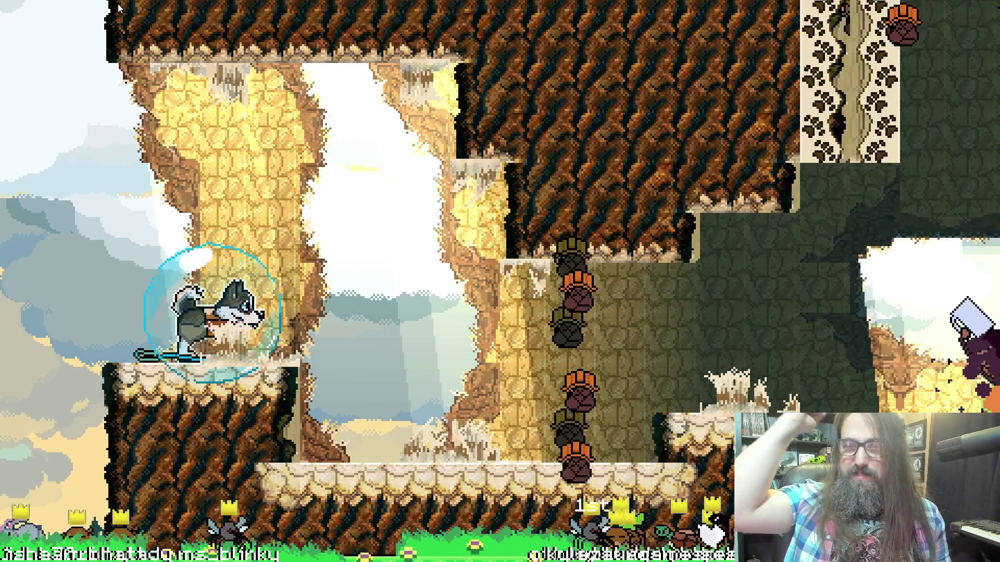
{"action": "key", "text": "Right"}
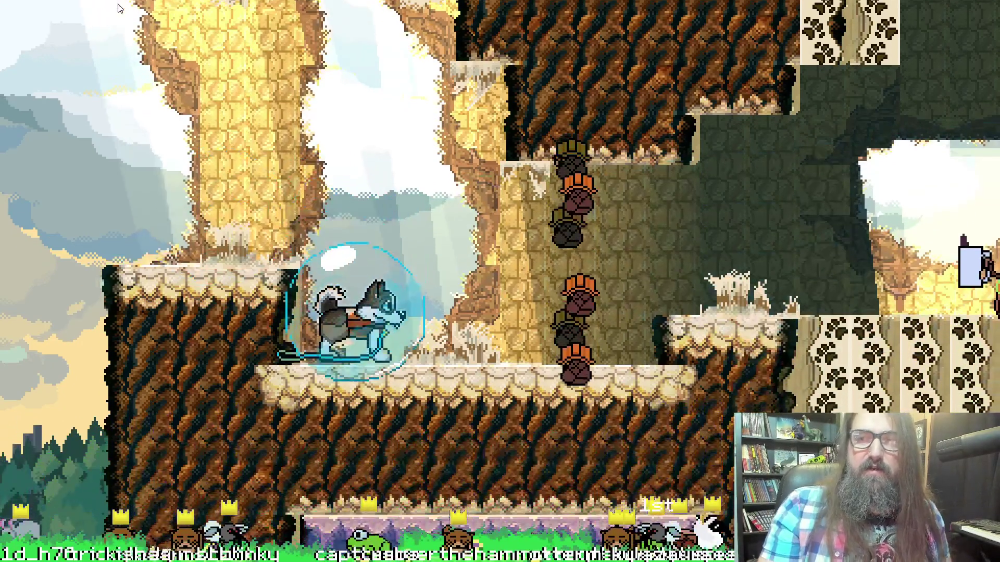
{"action": "key", "text": "Right"}
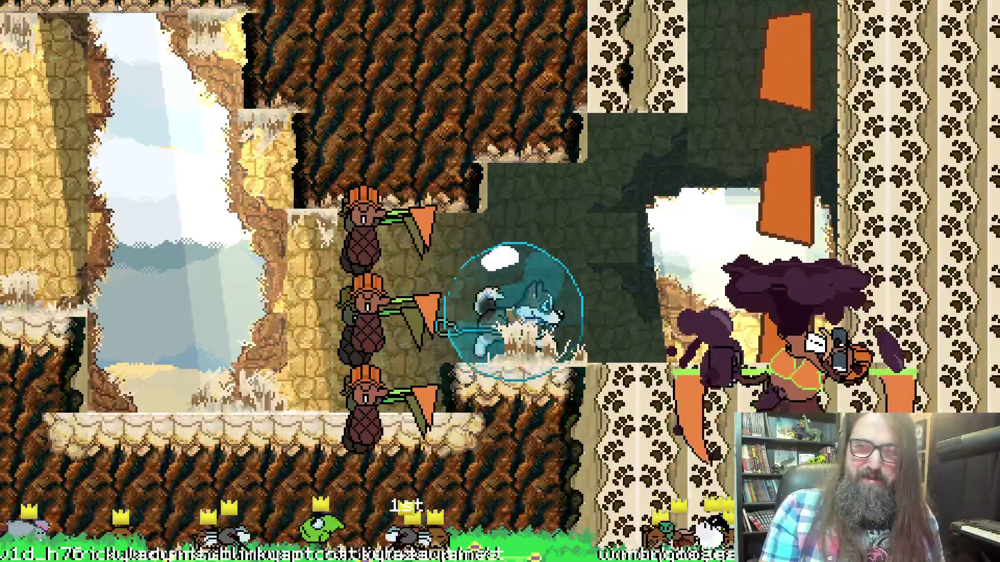
{"action": "key", "text": "Left"}
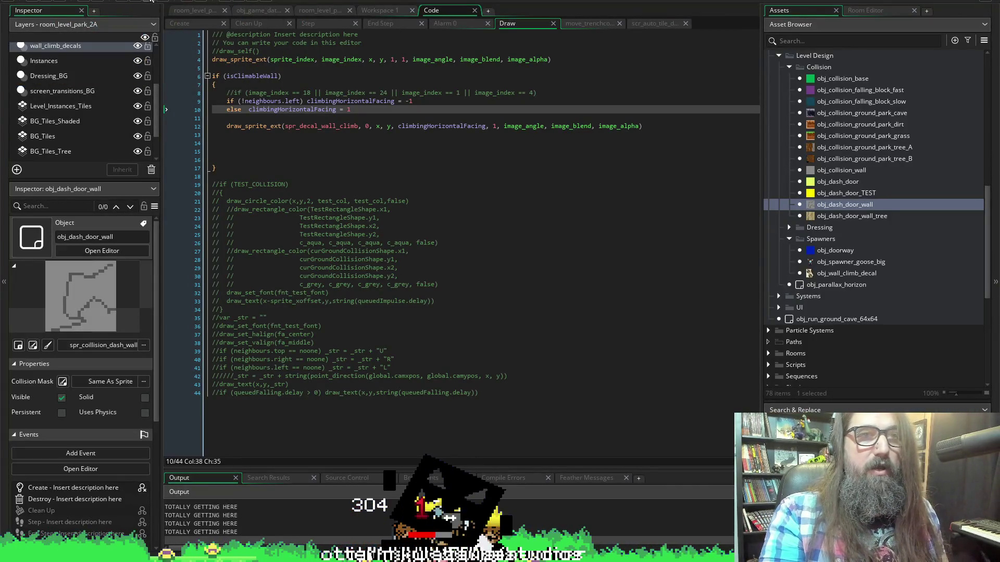
Go back to the Draw event code and place the caret on the if/else facing lines.
{"action": "left_click", "coordinate": [296, 109]}
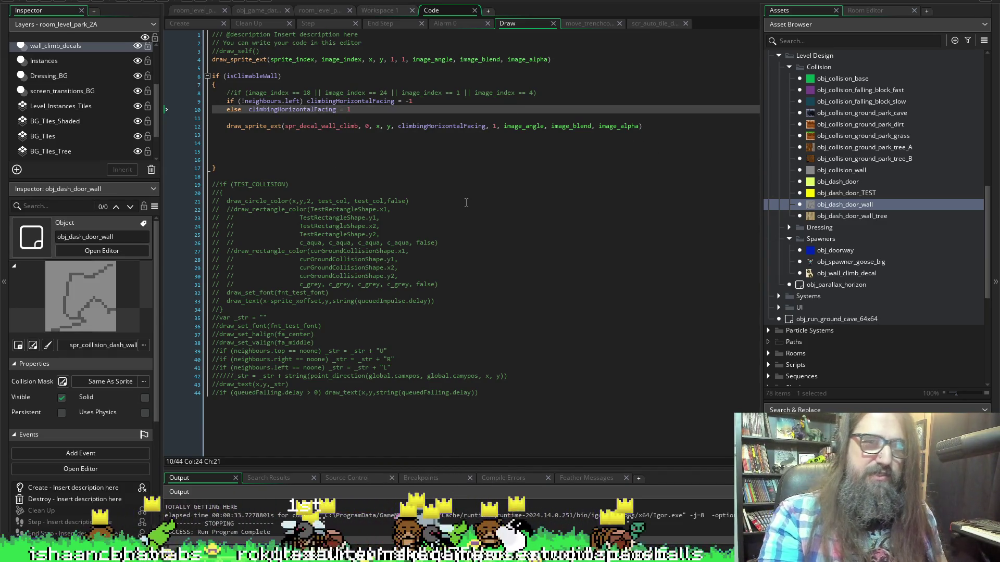
{"action": "left_click", "coordinate": [227, 100]}
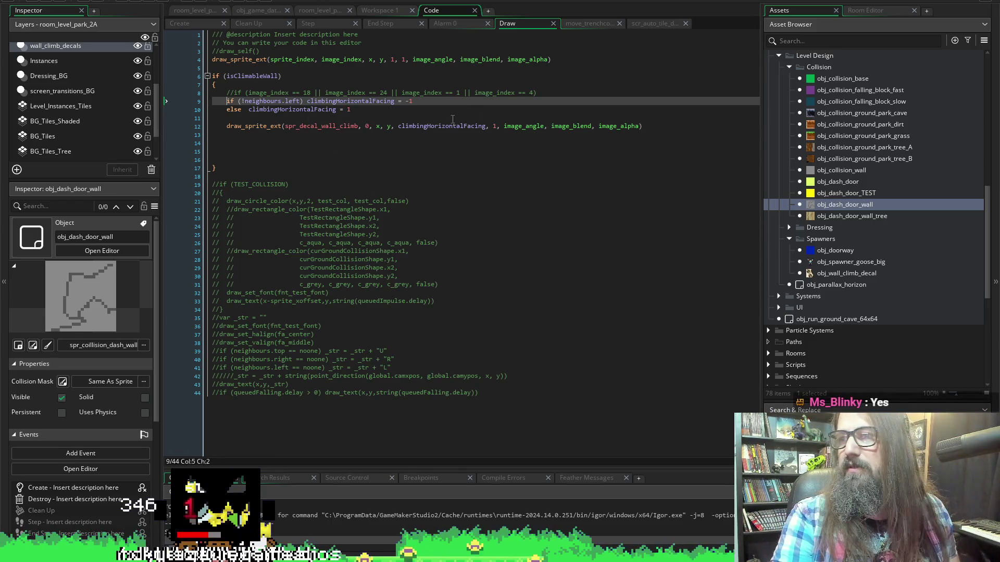
{"action": "left_click", "coordinate": [376, 112]}
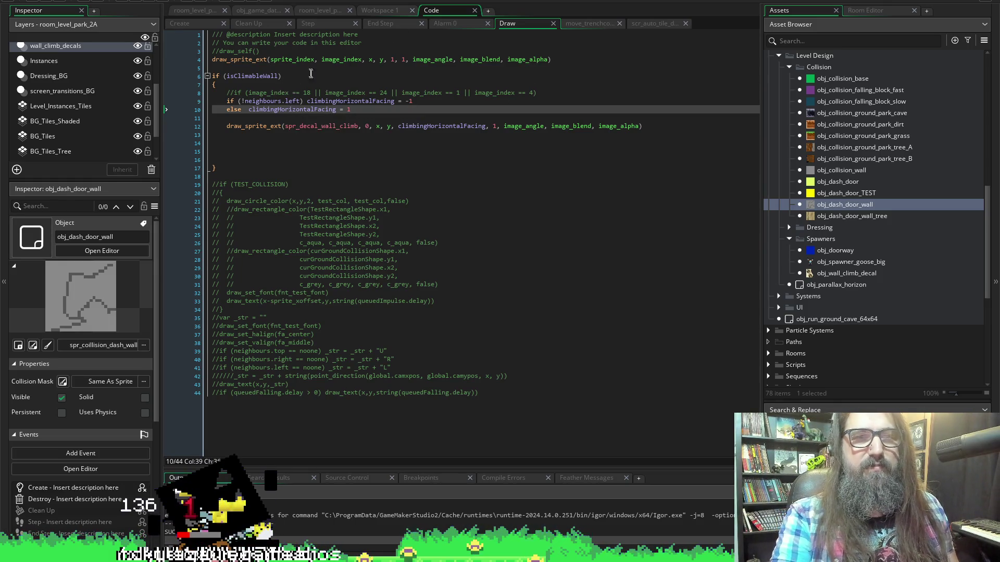
Add an if (obj_dash_door_wall) line above the neighbours check in the Draw code.
{"action": "left_click", "coordinate": [839, 220]}
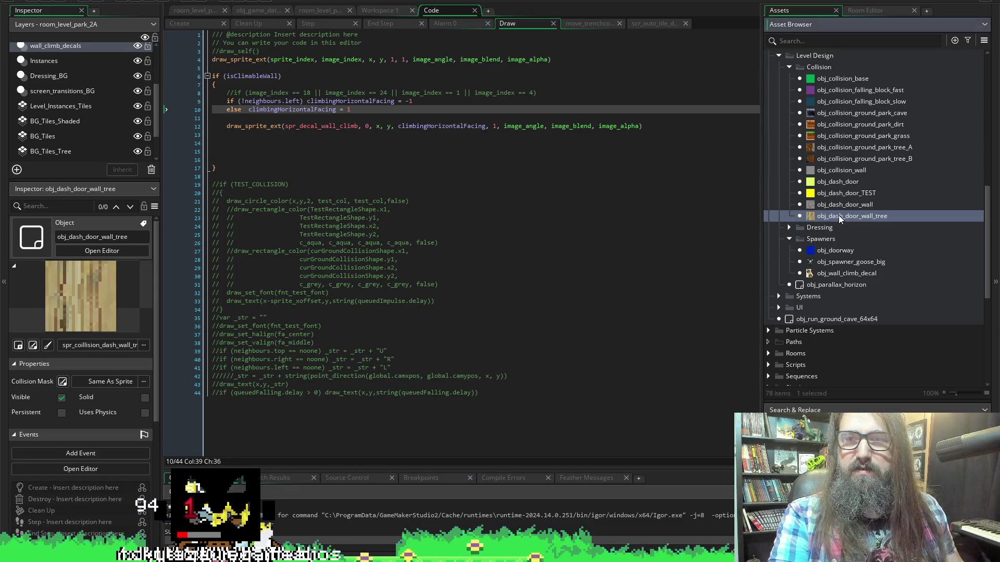
{"action": "left_click", "coordinate": [838, 216]}
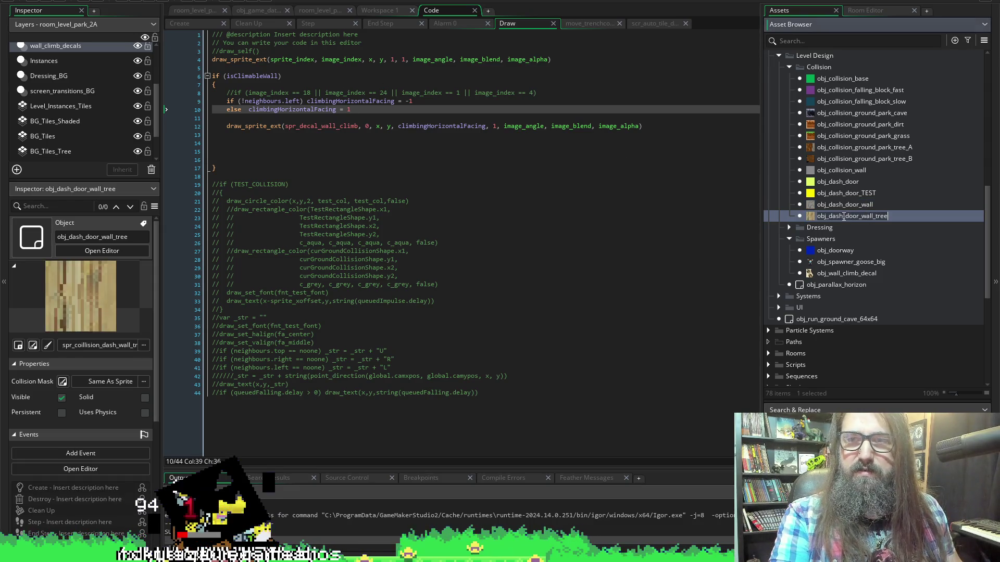
{"action": "left_click", "coordinate": [219, 101]}
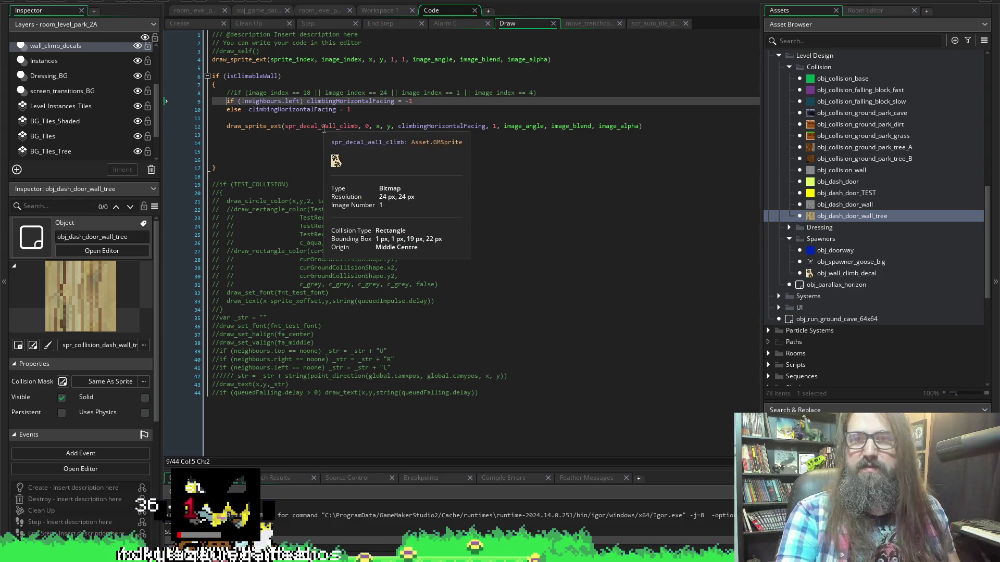
{"action": "left_click", "coordinate": [844, 204]}
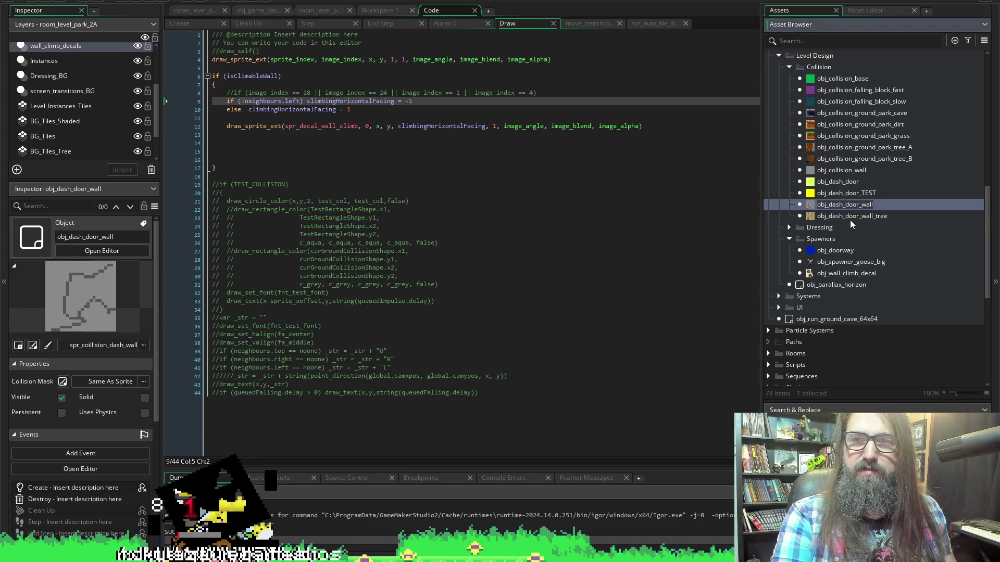
{"action": "left_click", "coordinate": [233, 101]}
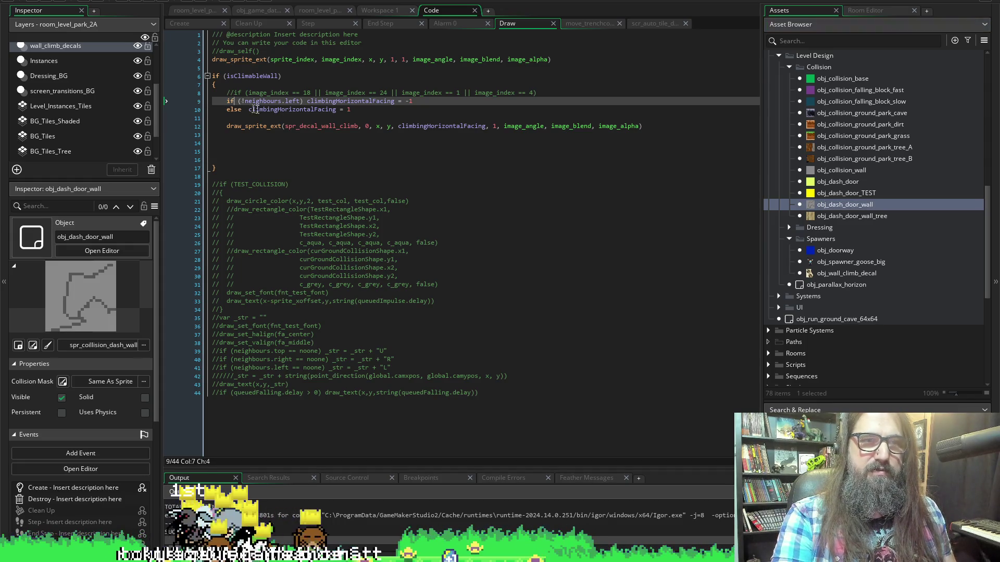
{"action": "key", "text": "Left"}
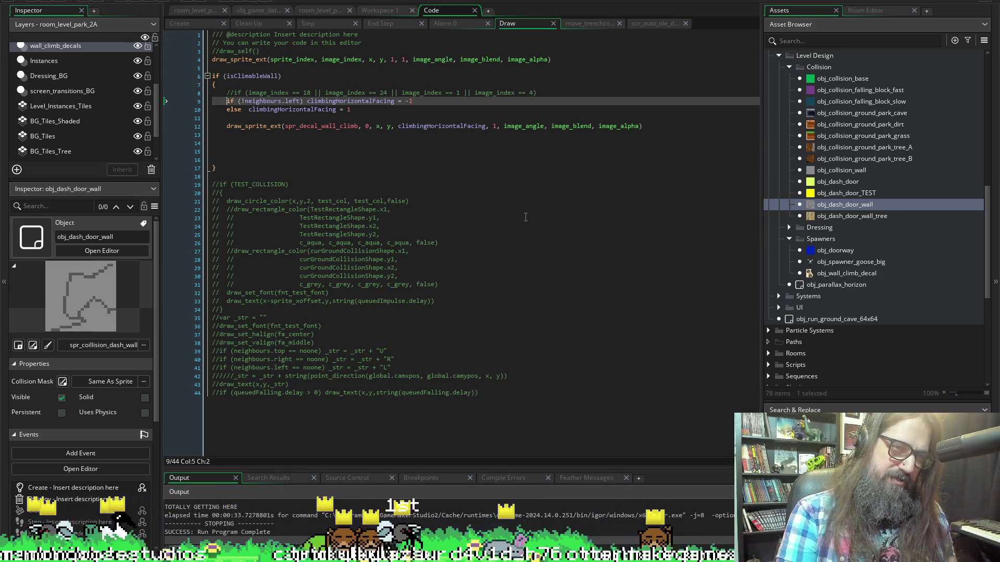
{"action": "key", "text": "Up"}
{"action": "key", "text": "End"}
{"action": "key", "text": "Return"}
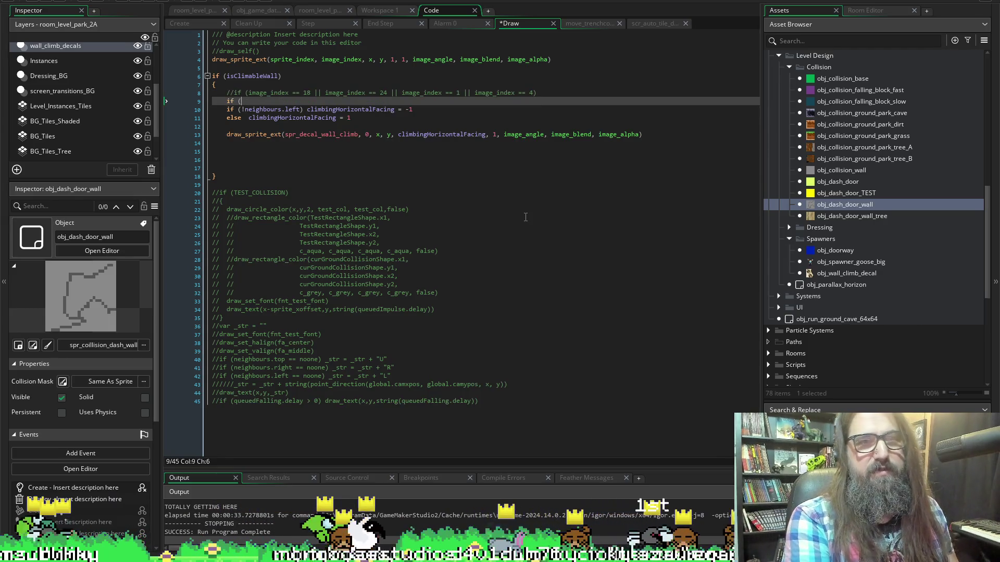
{"action": "type", "text": "if (obj_dash_door_wall"}
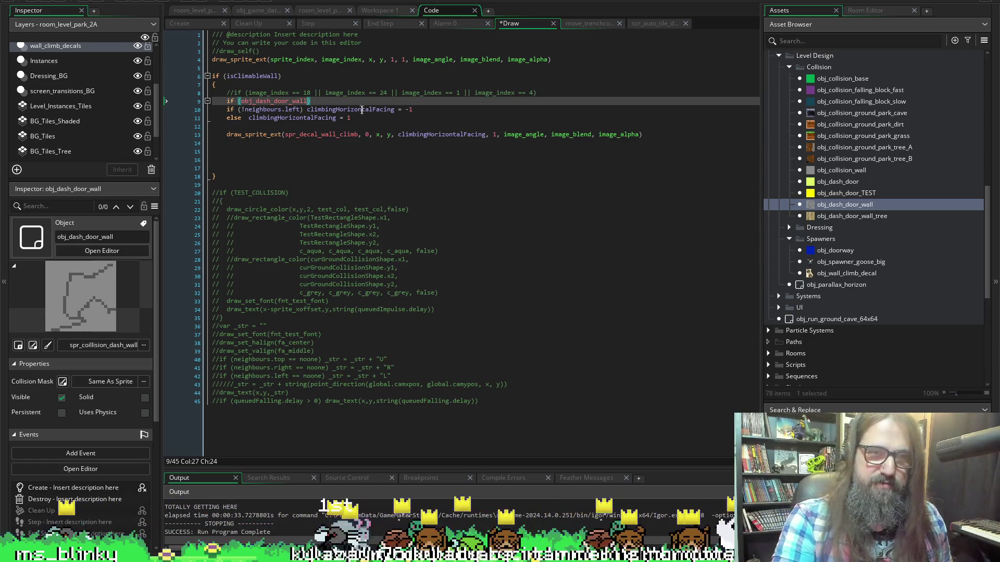
Cut the three lines of facing logic out of the Draw code.
{"action": "left_click_drag", "start_coordinate": [374, 117], "coordinate": [201, 98]}
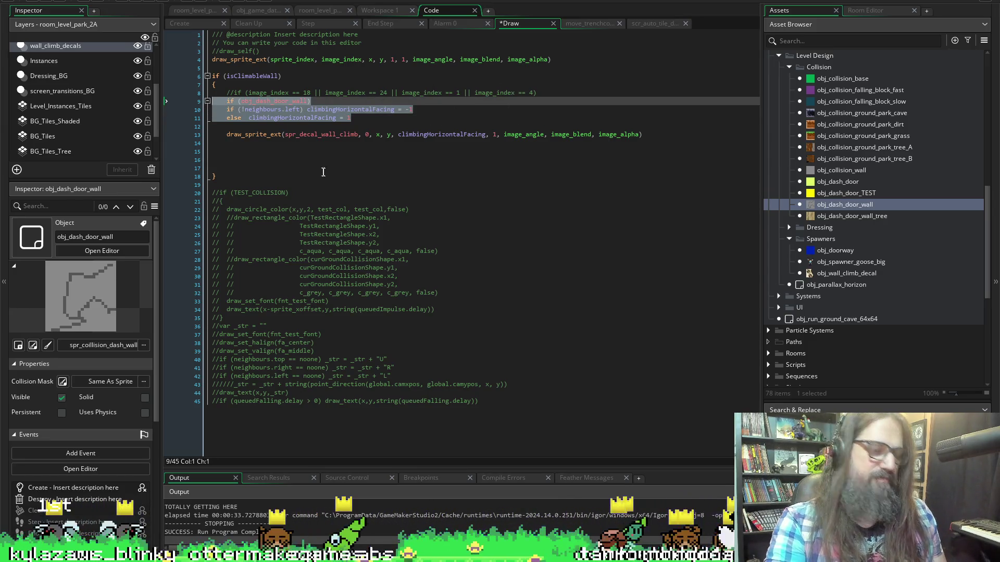
{"action": "key", "text": "Delete"}
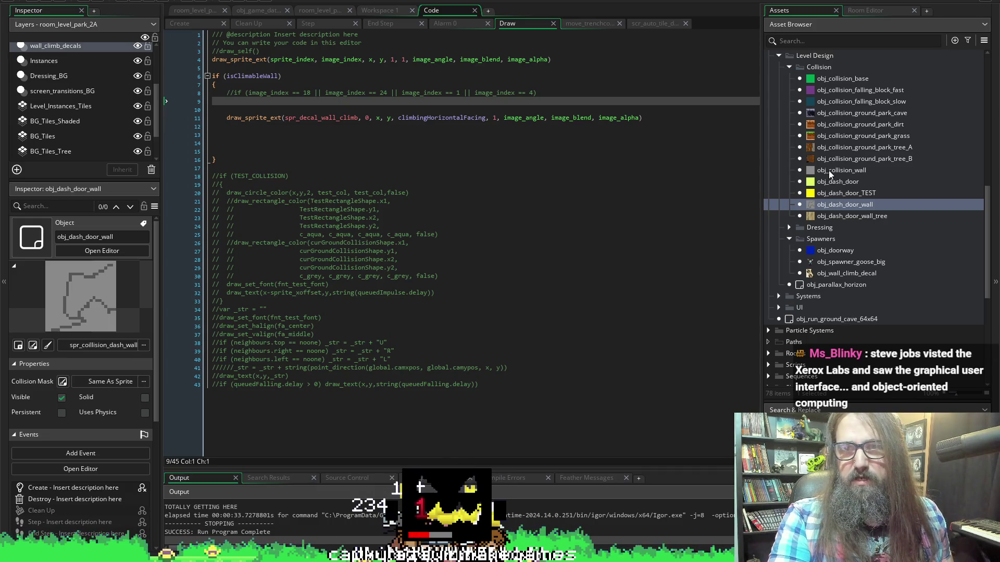
{"action": "double_click", "coordinate": [830, 205]}
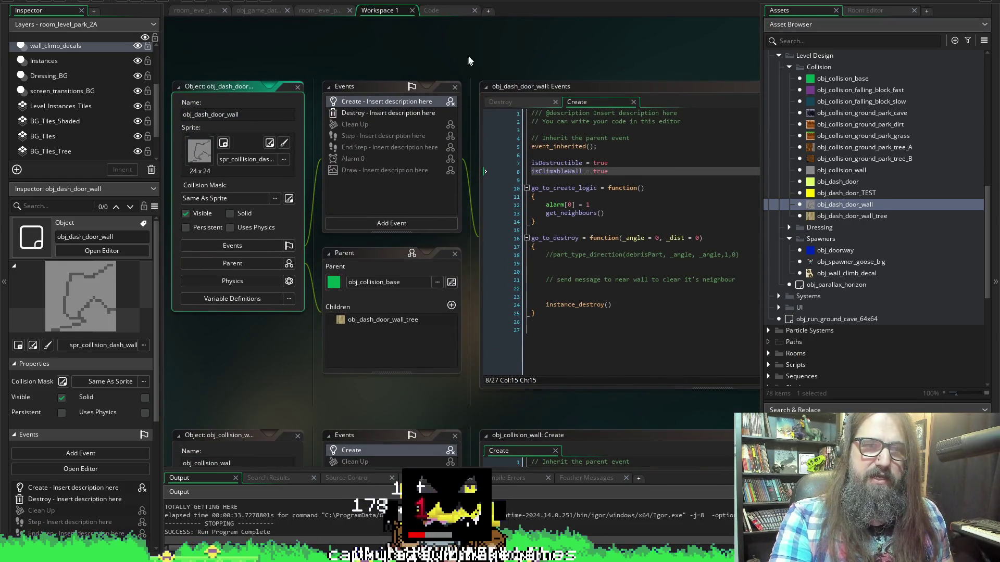
Add an inherited Draw event to obj_dash_door_wall containing event_inherited().
{"action": "double_click", "coordinate": [364, 172]}
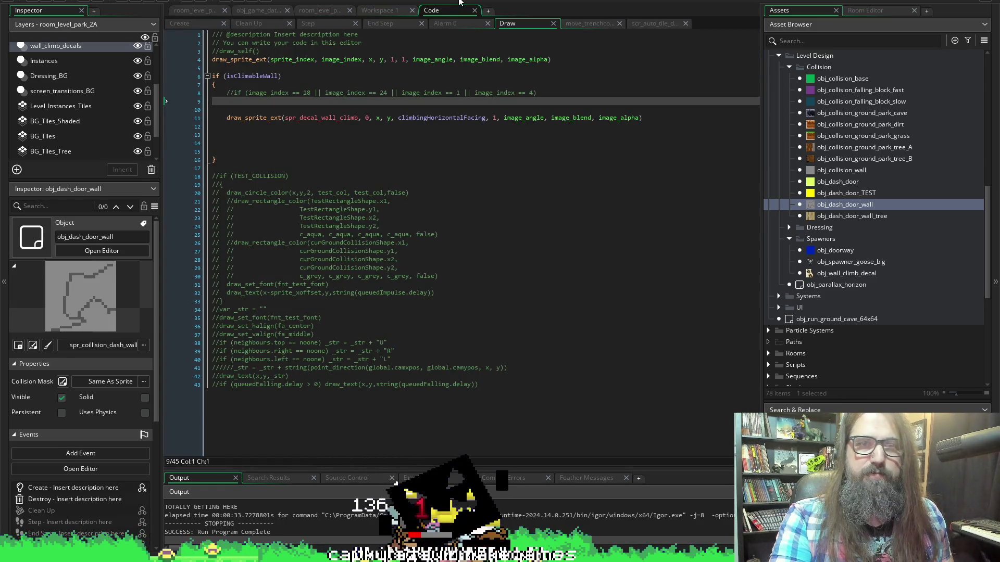
{"action": "left_click", "coordinate": [377, 10]}
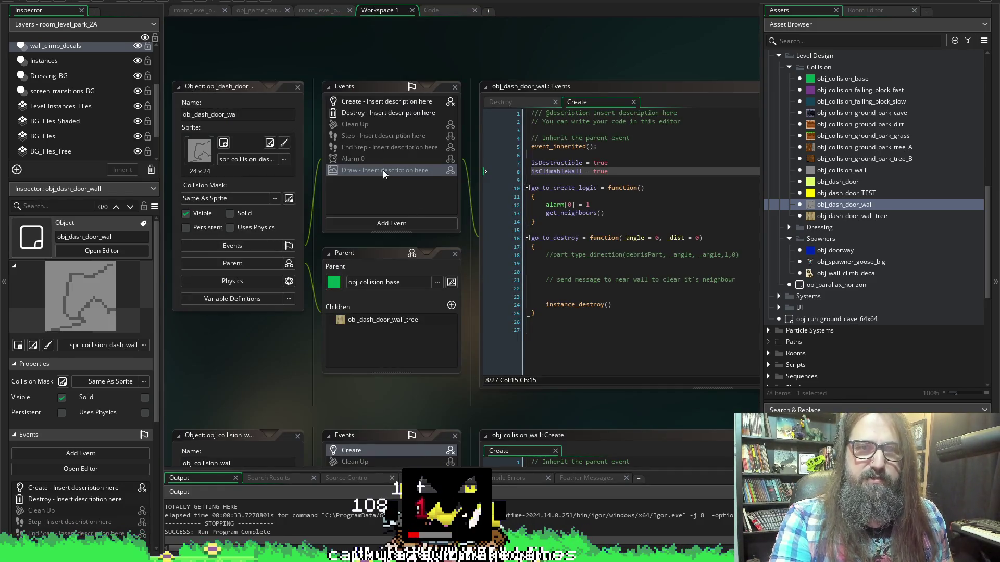
{"action": "right_click", "coordinate": [383, 170]}
{"action": "left_click", "coordinate": [415, 186]}
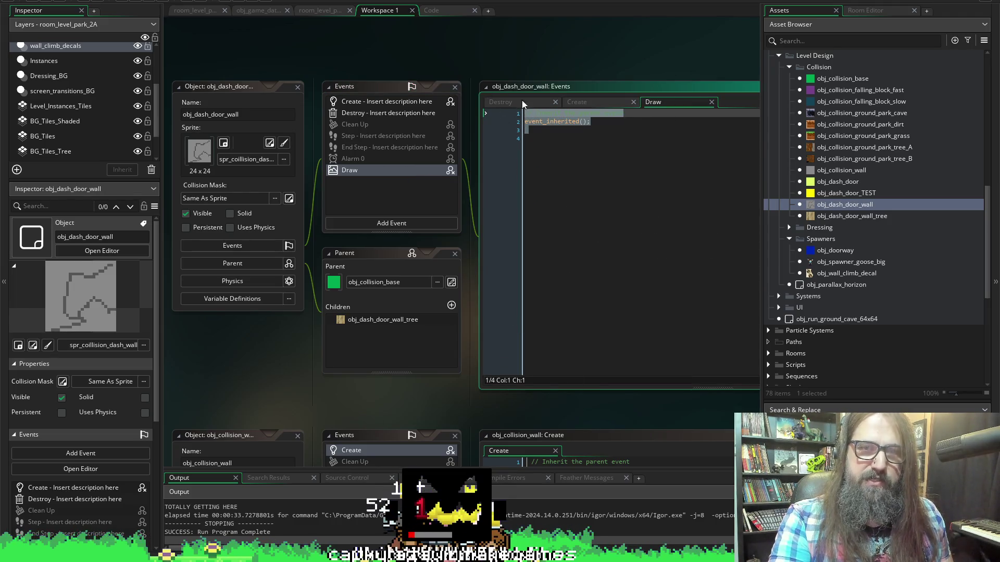
{"action": "left_click", "coordinate": [621, 186]}
Paste the facing if/else below event_inherited(), unindent it, drop the if (obj_dash_door_wall) line, save.
{"action": "key", "text": "ctrl+v"}
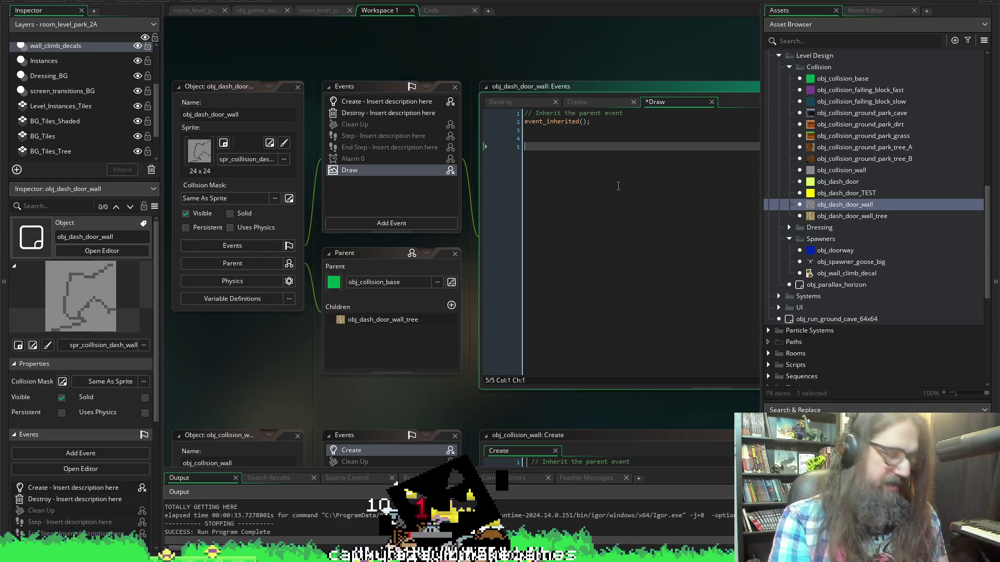
{"action": "left_click_drag", "start_coordinate": [667, 163], "coordinate": [524, 146]}
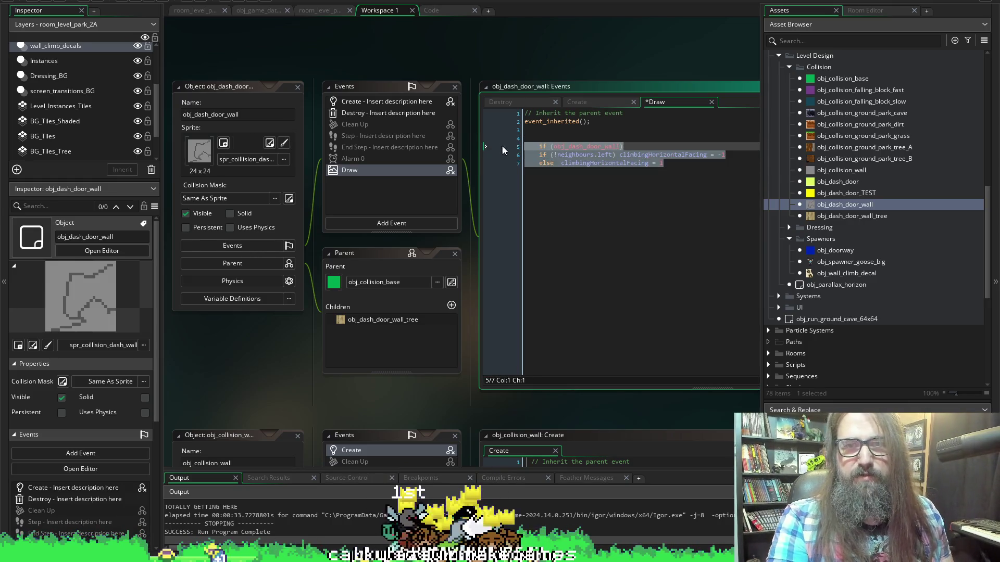
{"action": "key", "text": "shift+Tab"}
{"action": "left_click", "coordinate": [600, 145]}
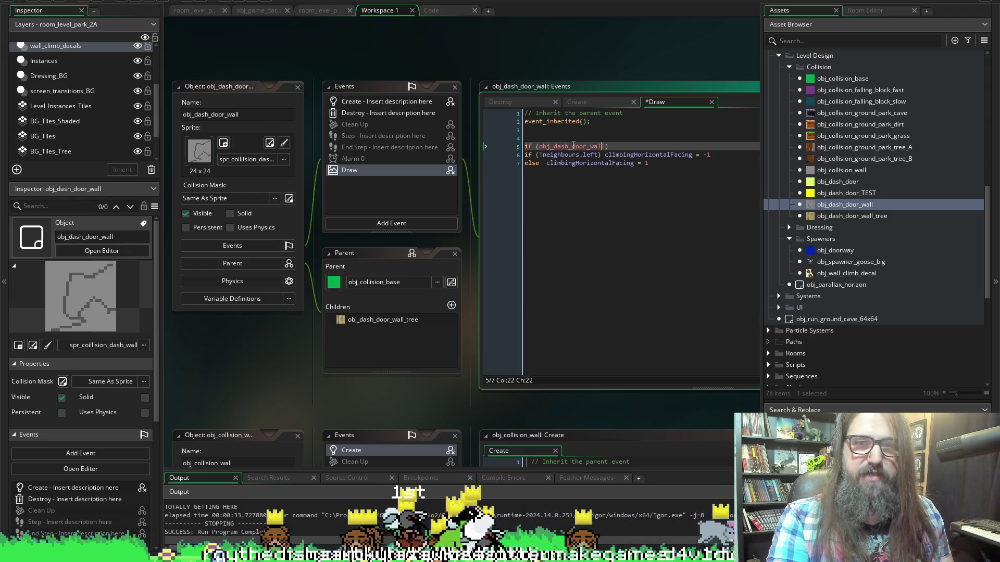
{"action": "left_click_drag", "start_coordinate": [614, 146], "coordinate": [480, 146]}
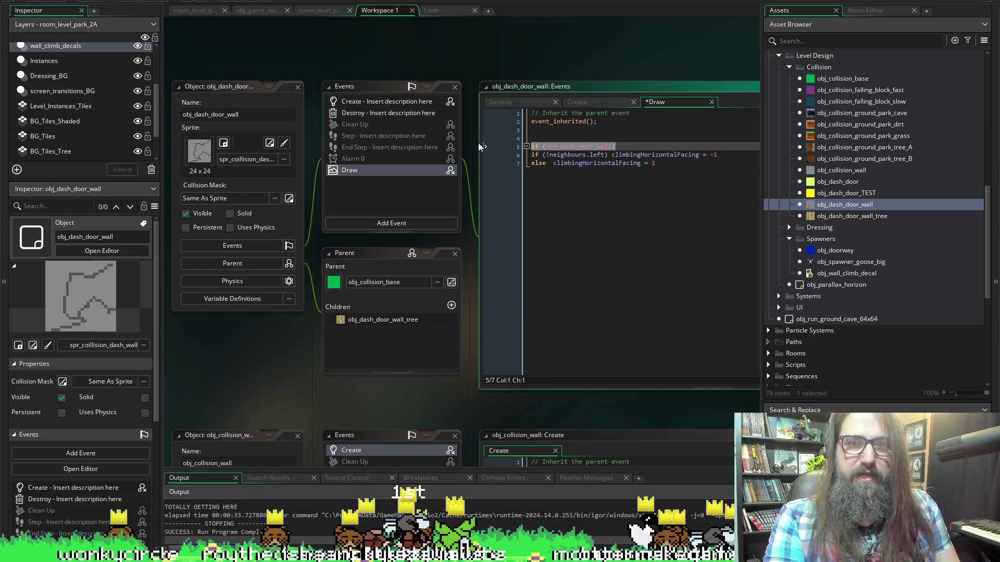
{"action": "key", "text": "Delete"}
{"action": "key", "text": "ctrl+s"}
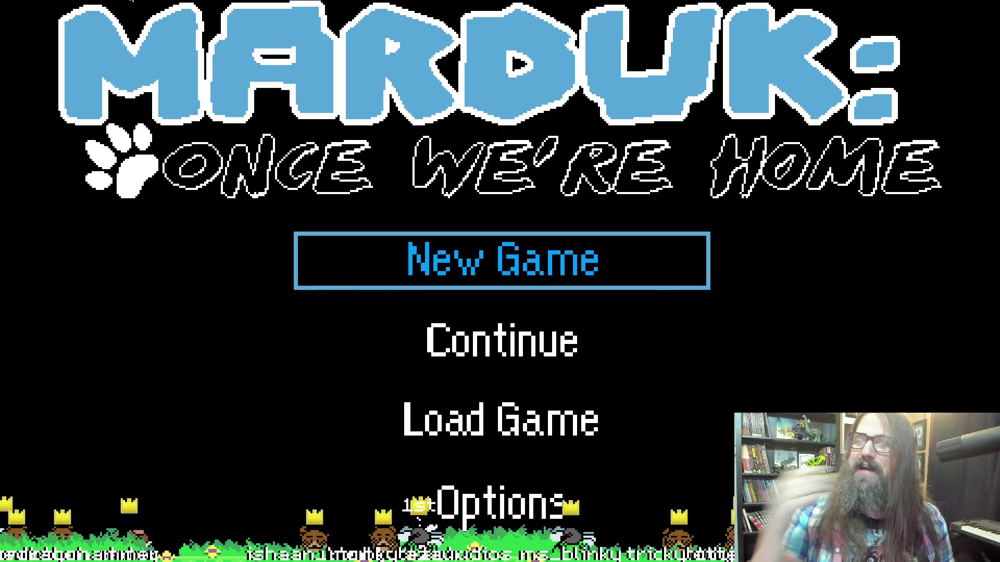
Continue the saved game, move the dog right toward the barrels and back, then quit with Escape.
{"action": "key", "text": "Down"}
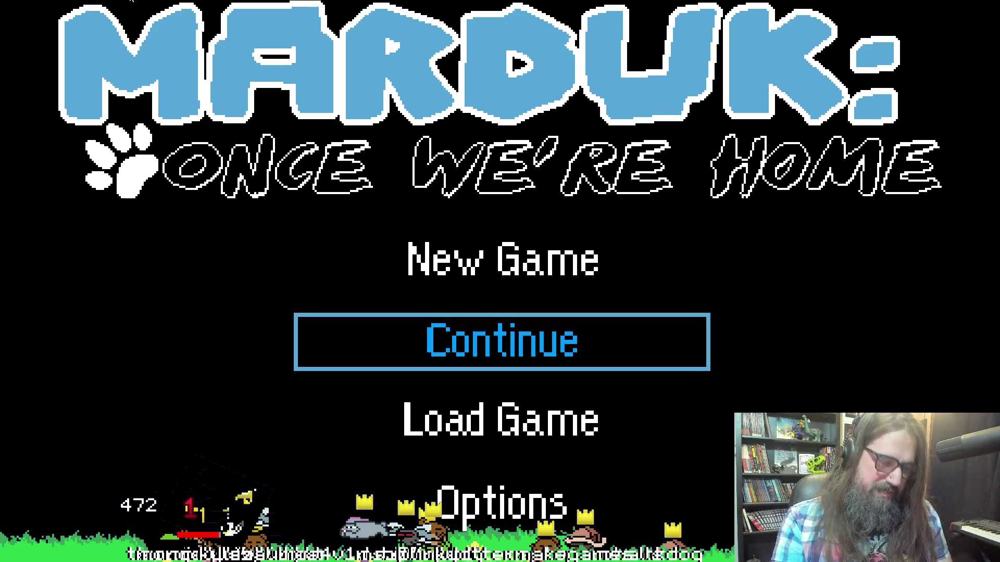
{"action": "key", "text": "Return"}
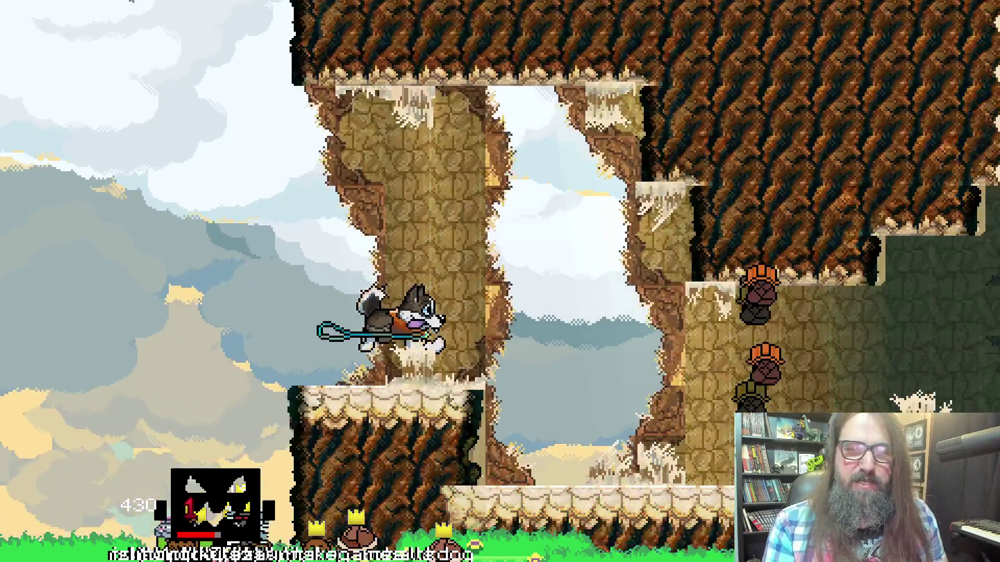
{"action": "key", "text": "Right"}
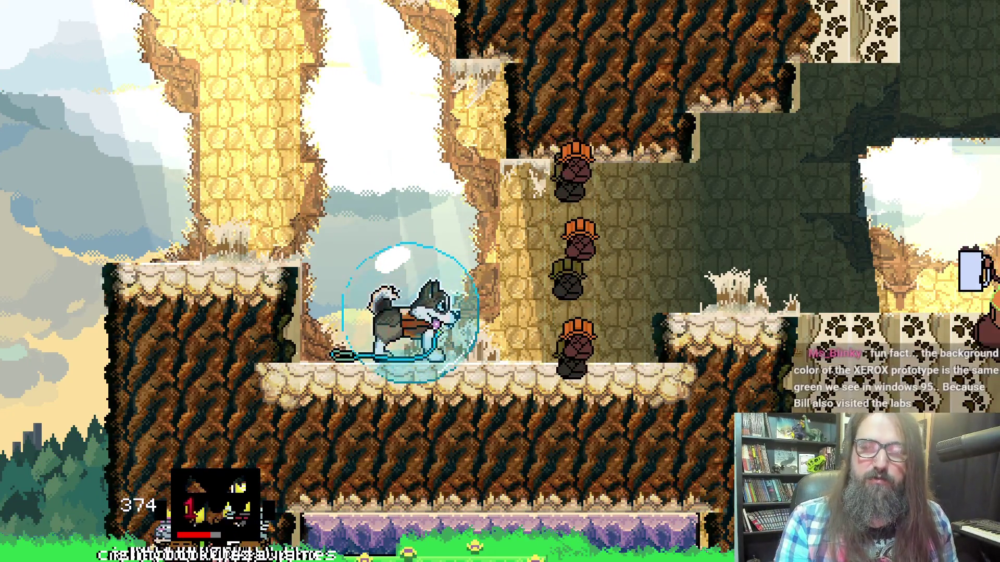
{"action": "key", "text": "Right"}
{"action": "key", "text": "Right"}
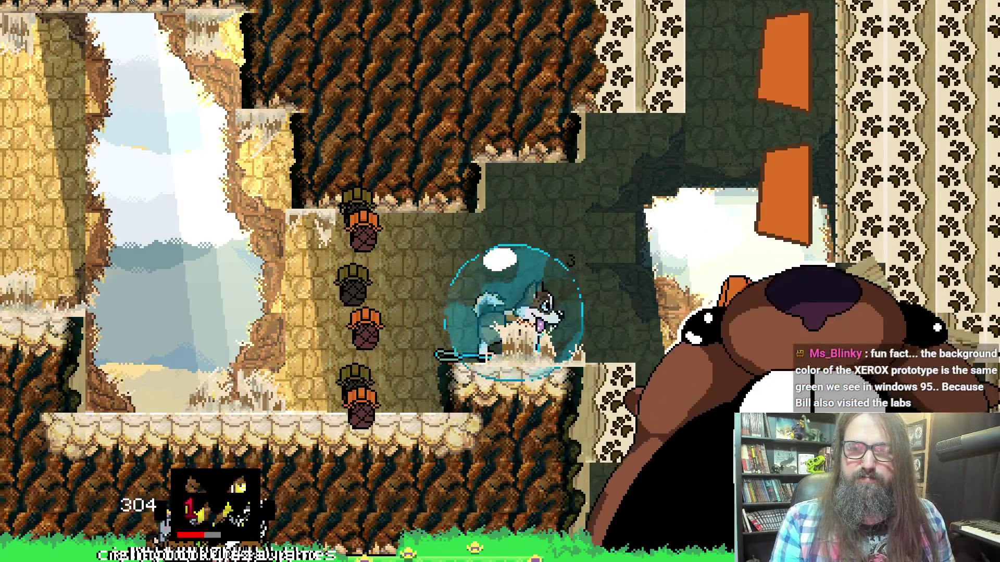
{"action": "key", "text": "Left"}
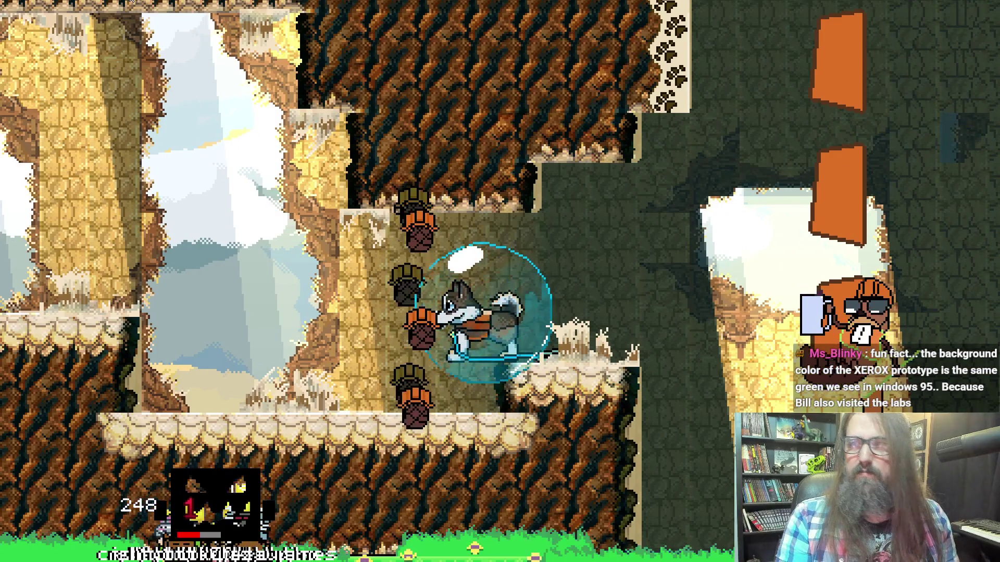
{"action": "key", "text": "Escape"}
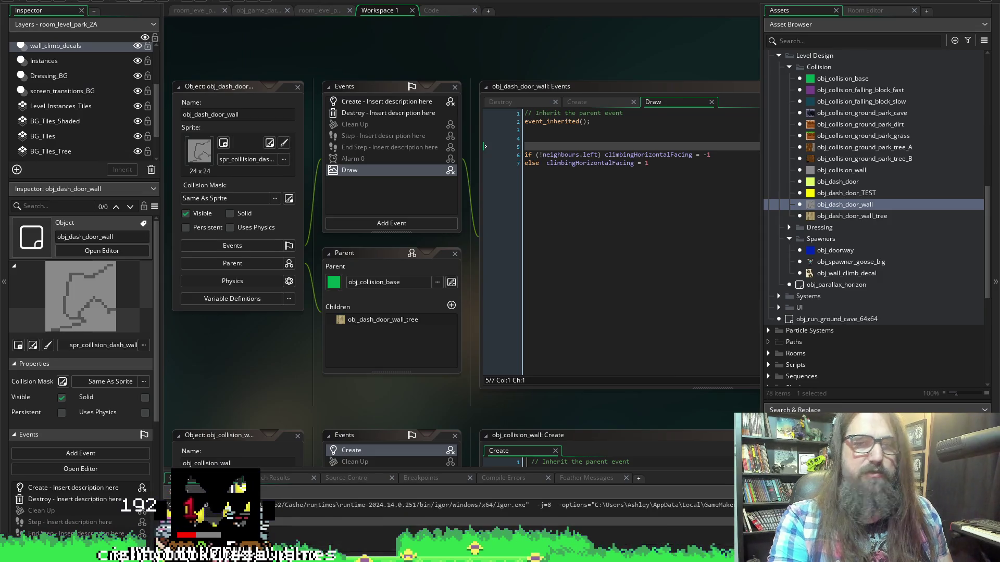
Relaunch the game, continue into the level, walk the dog right, then switch back to the editor.
{"action": "left_click", "coordinate": [136, 1]}
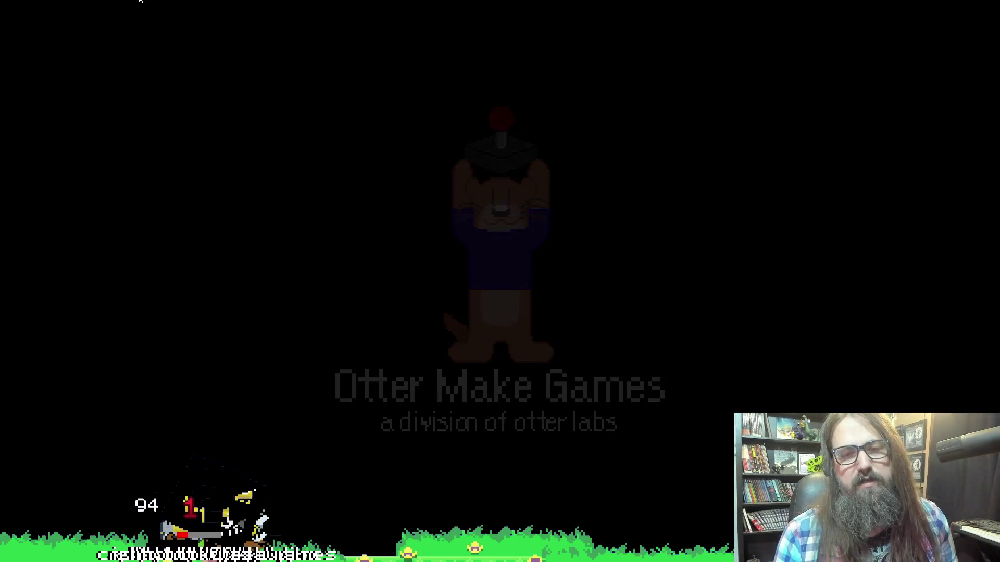
{"action": "key", "text": "Return"}
{"action": "key", "text": "Right"}
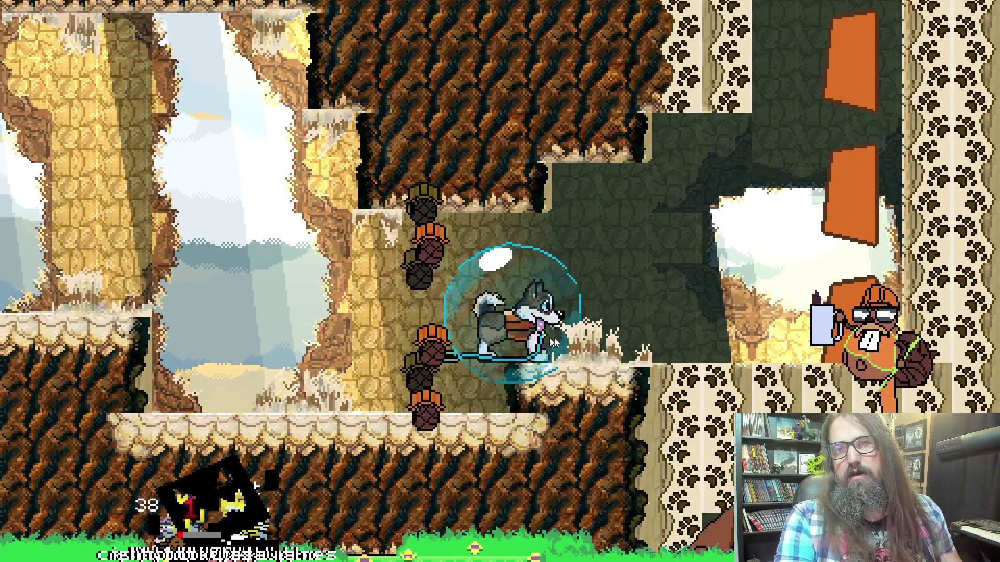
{"action": "key", "text": "alt+Tab"}
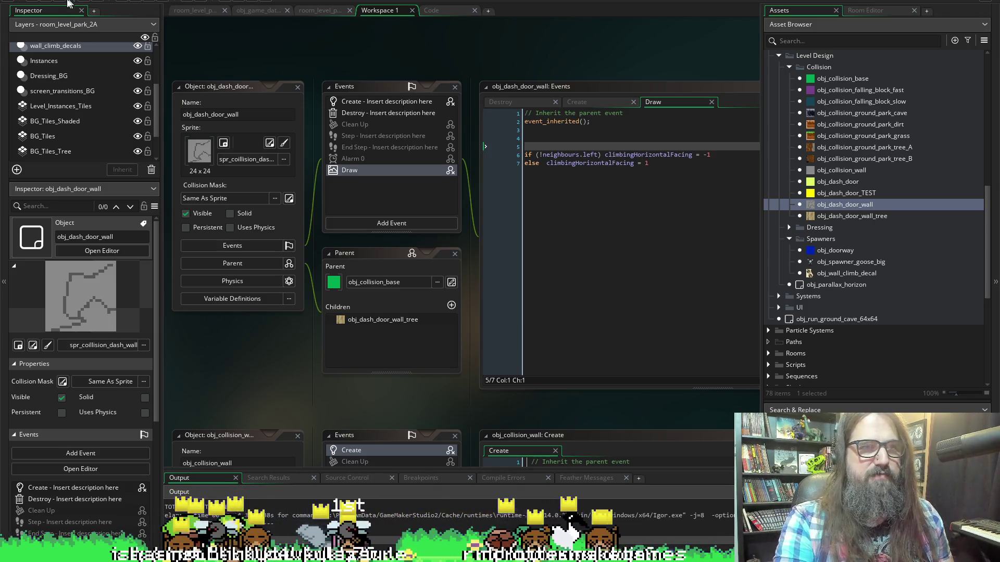
Rewrite line 7 as 'else if (!neighbours.right) climbingHorizontalFacing = 1'.
{"action": "left_click", "coordinate": [602, 155]}
{"action": "left_click", "coordinate": [539, 155]}
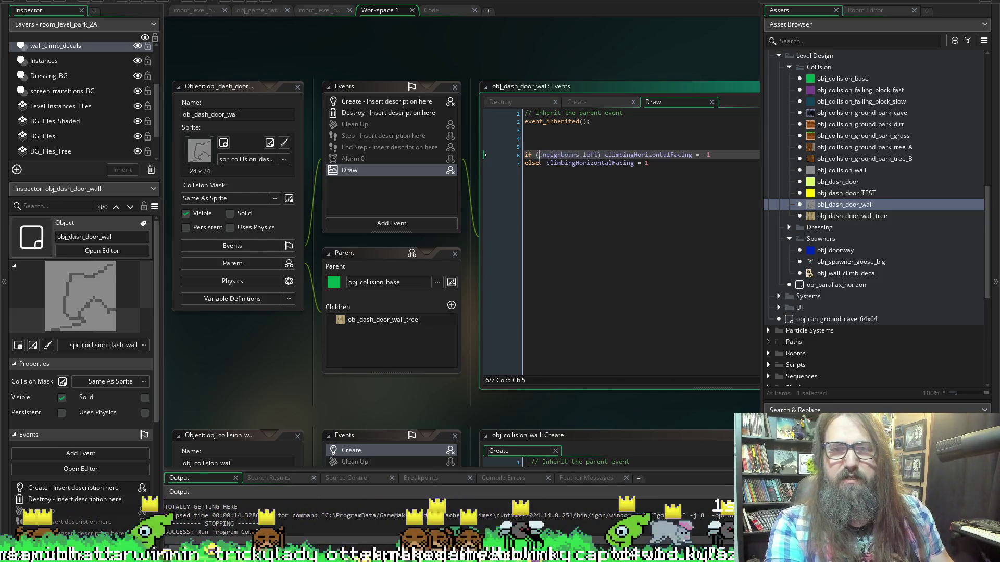
{"action": "left_click_drag", "start_coordinate": [539, 155], "coordinate": [543, 198]}
{"action": "left_click", "coordinate": [542, 197]}
{"action": "key", "text": "BackSpace"}
{"action": "key", "text": "BackSpace"}
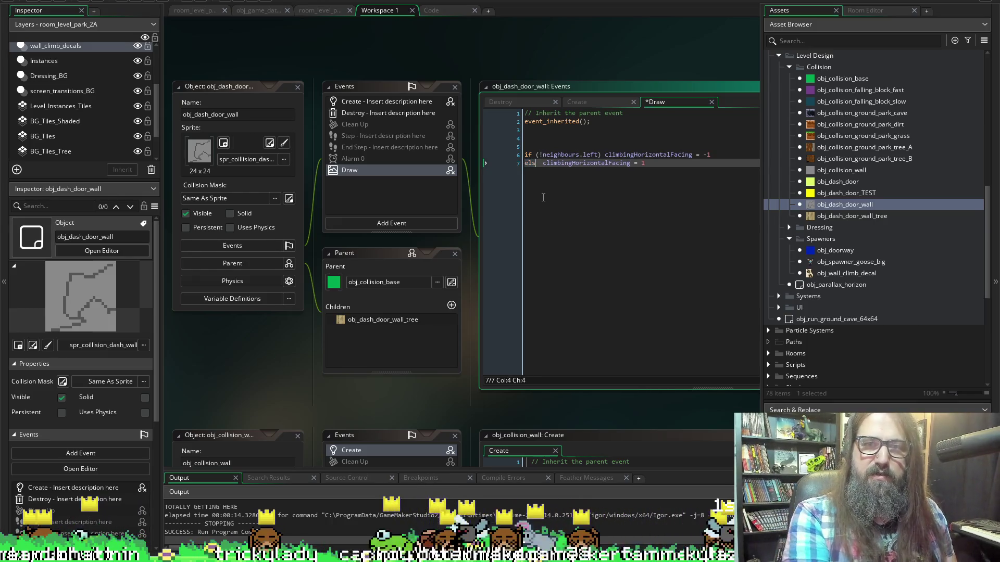
{"action": "type", "text": "if"}
{"action": "key", "text": "BackSpace"}
{"action": "key", "text": "BackSpace"}
{"action": "type", "text": "se "}
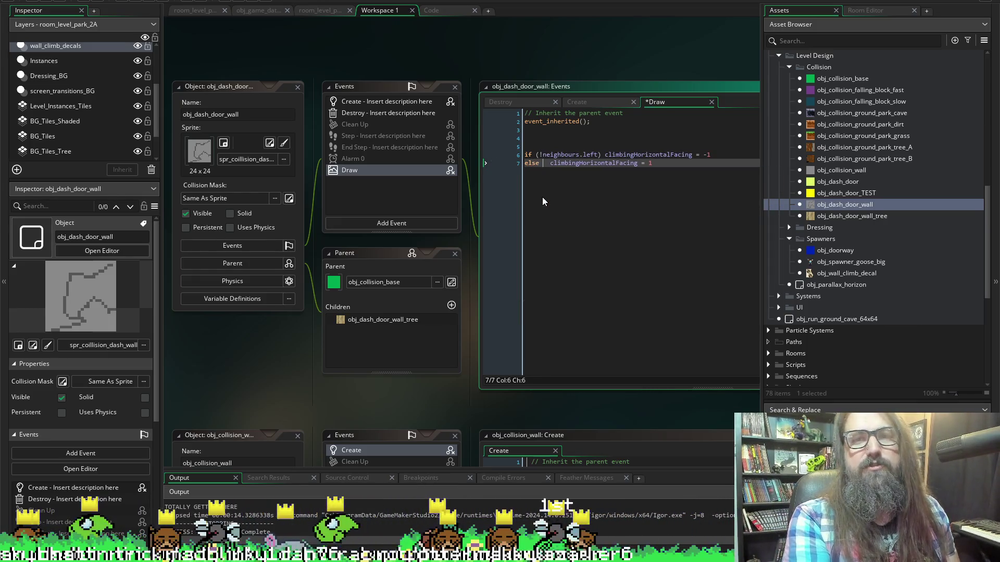
{"action": "type", "text": "if "}
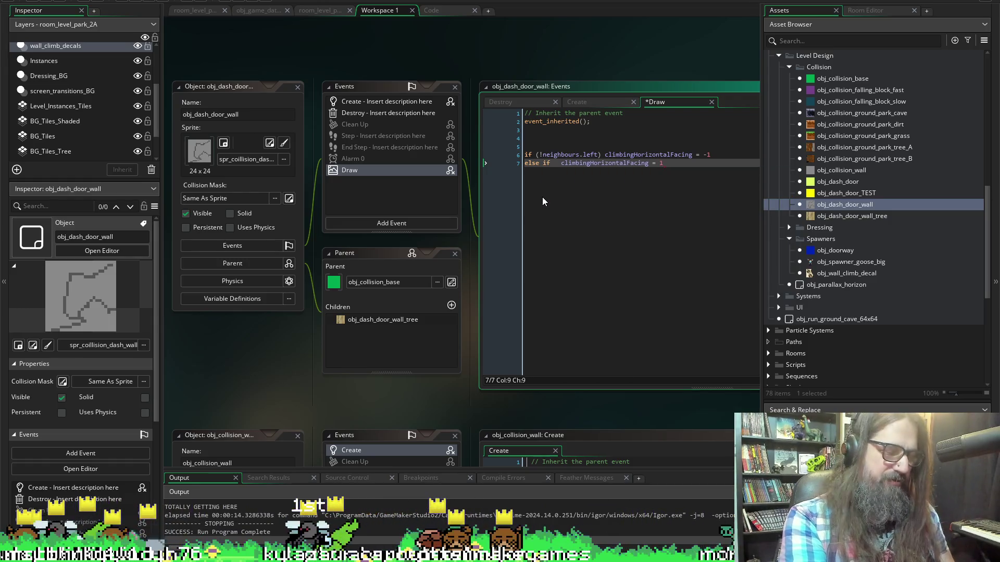
{"action": "type", "text": "(!neighbours.left"}
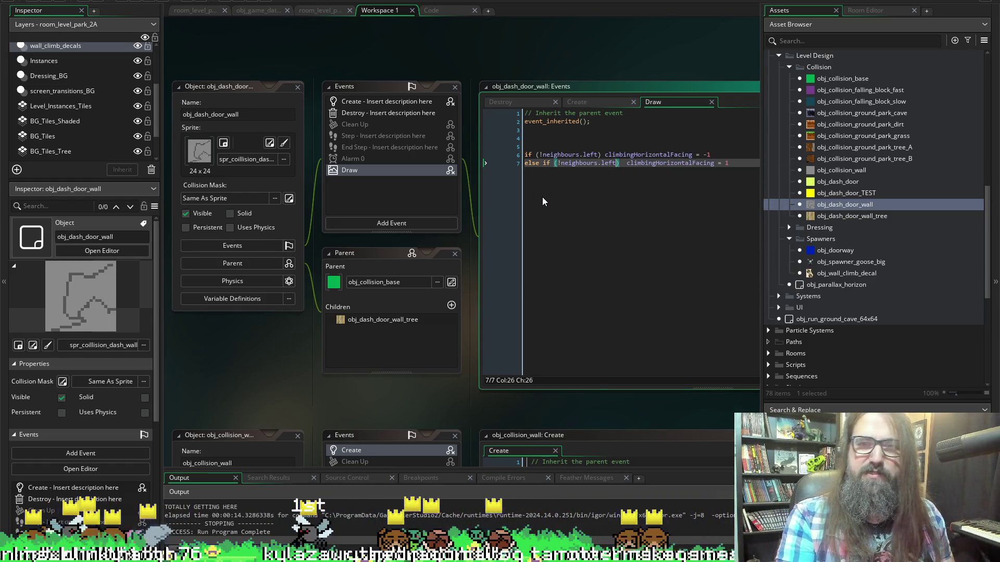
{"action": "key", "text": "BackSpace"}
{"action": "key", "text": "BackSpace"}
{"action": "key", "text": "BackSpace"}
{"action": "type", "text": "righ"}
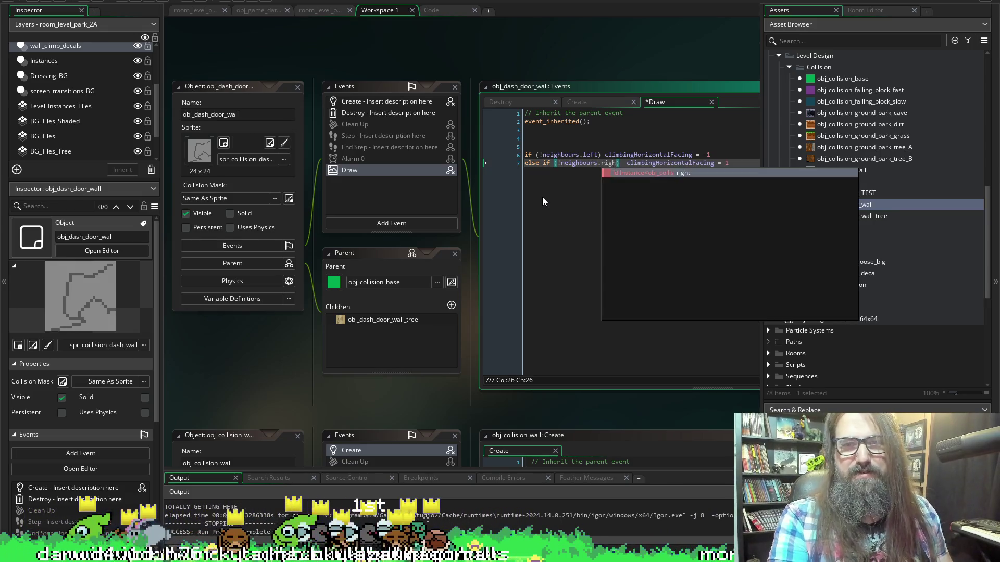
{"action": "type", "text": "t"}
{"action": "left_click", "coordinate": [599, 163]}
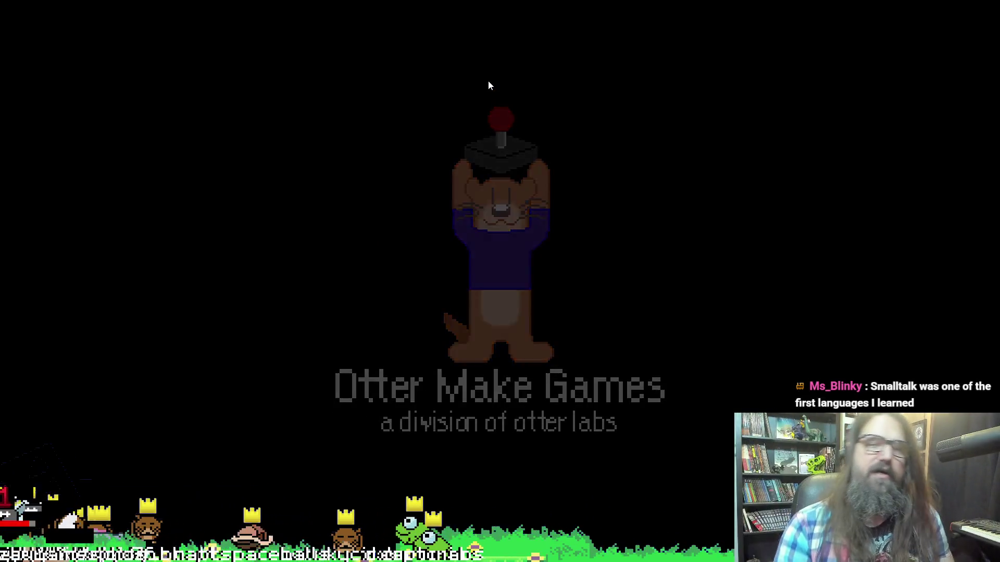
Highlight Continue on the Marduk title menu, then switch over to the manual page.
{"action": "key", "text": "Down"}
{"action": "key", "text": "Down"}
{"action": "key", "text": "Up"}
{"action": "key", "text": "Up"}
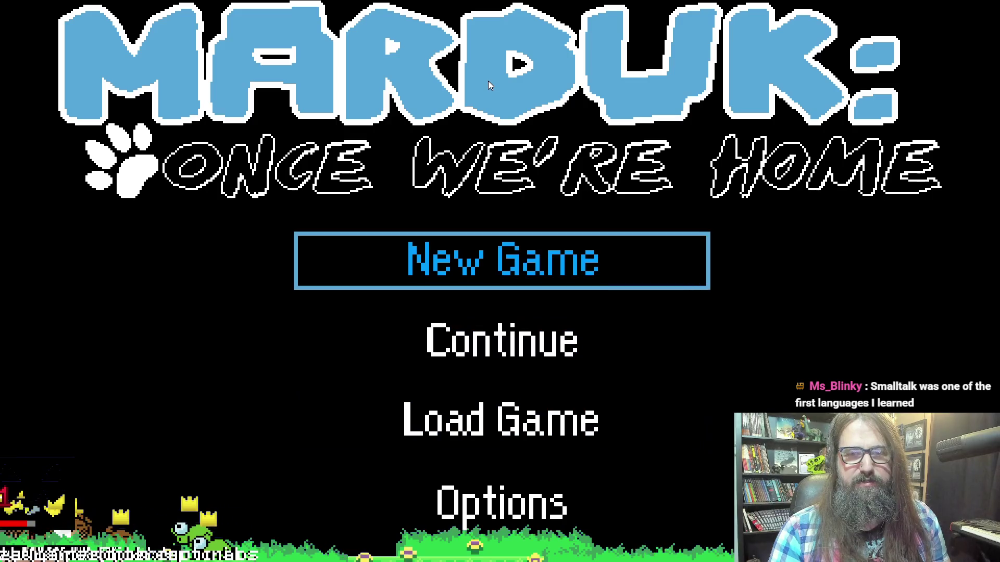
{"action": "key", "text": "Down"}
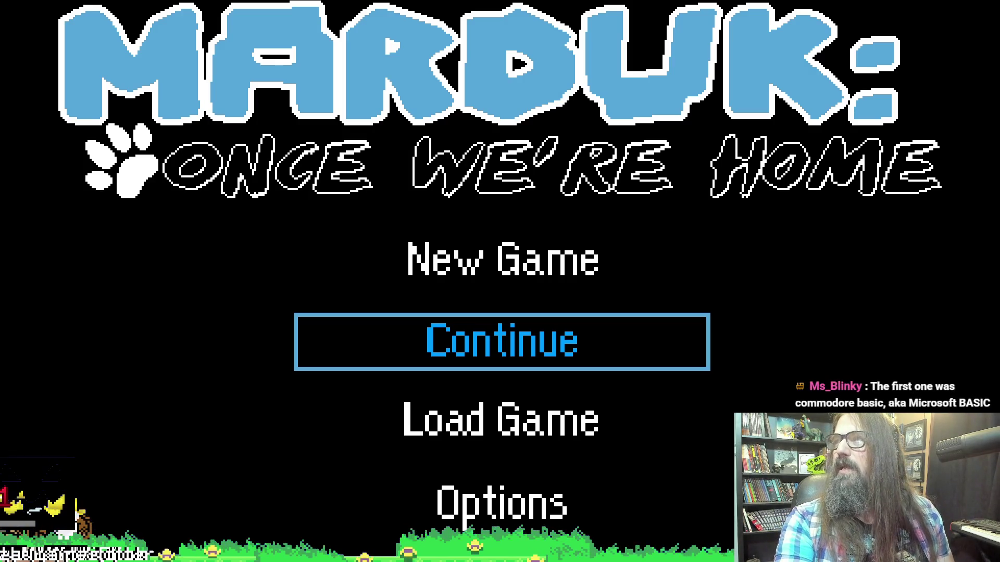
{"action": "key", "text": "alt+Tab"}
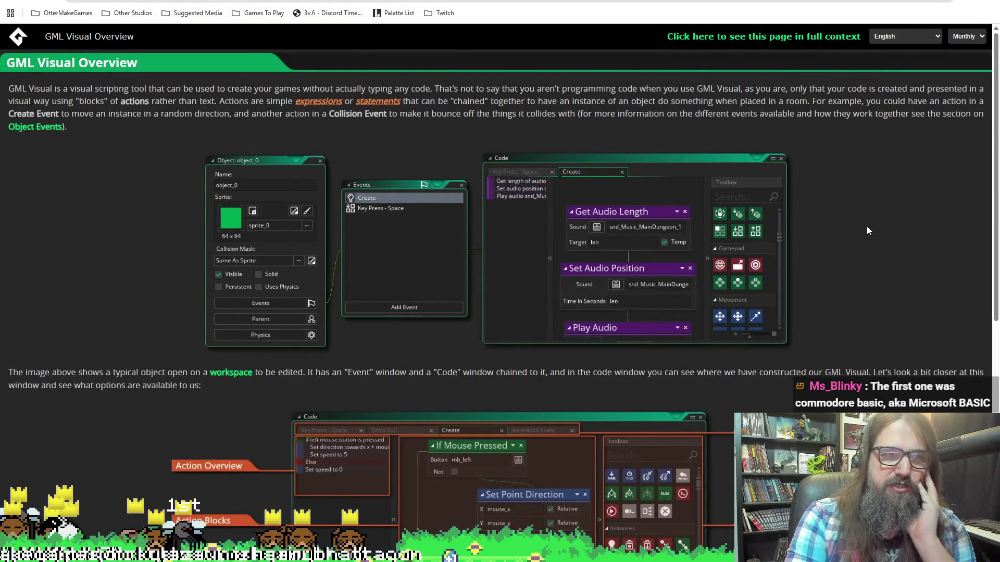
Scroll the GML Visual Overview page down to its section links and return to the game.
{"action": "scroll", "coordinate": [844, 250], "scroll_direction": "down", "scroll_amount": 2}
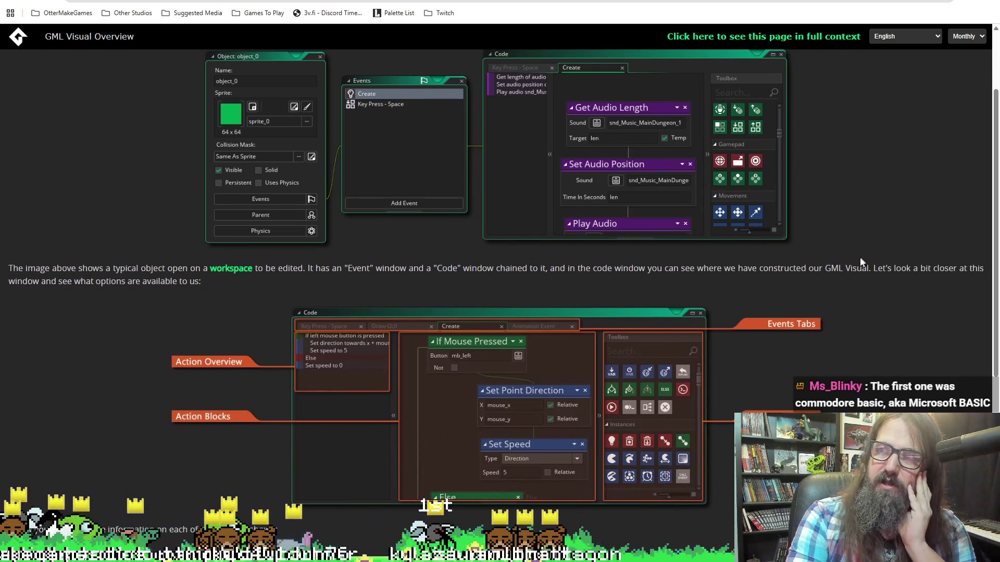
{"action": "scroll", "coordinate": [858, 252], "scroll_direction": "down", "scroll_amount": 4}
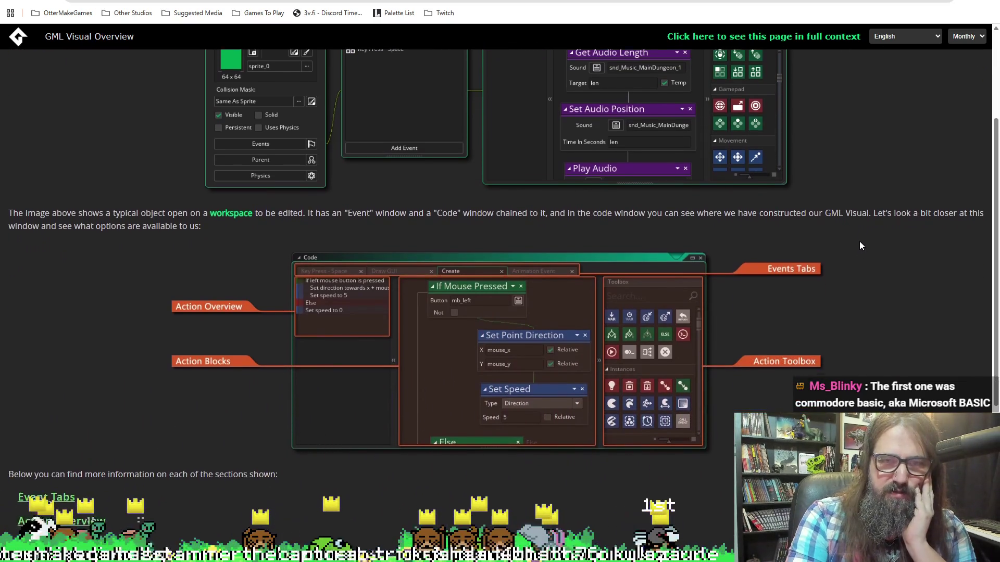
{"action": "scroll", "coordinate": [861, 239], "scroll_direction": "up", "scroll_amount": 5}
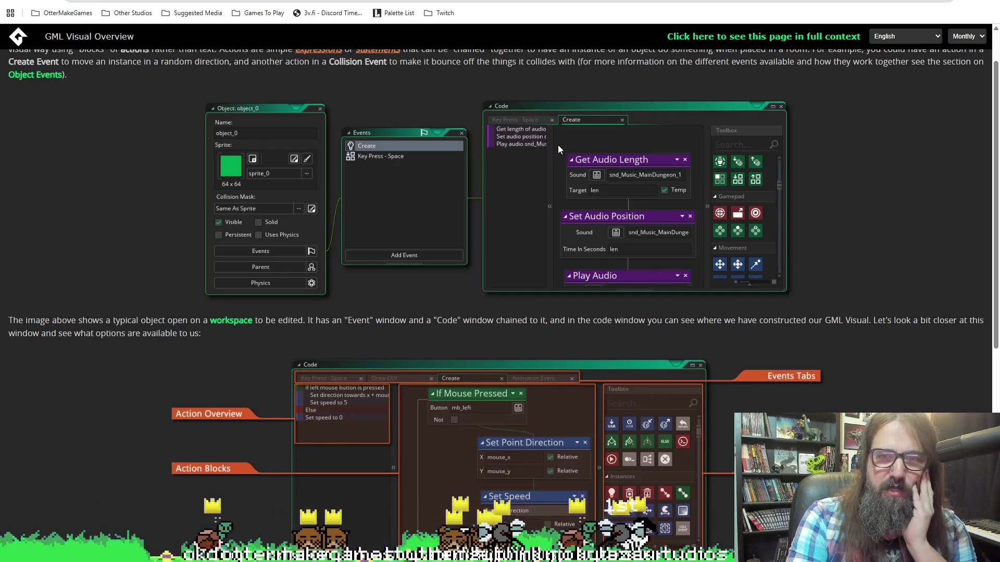
{"action": "scroll", "coordinate": [569, 192], "scroll_direction": "down", "scroll_amount": 5}
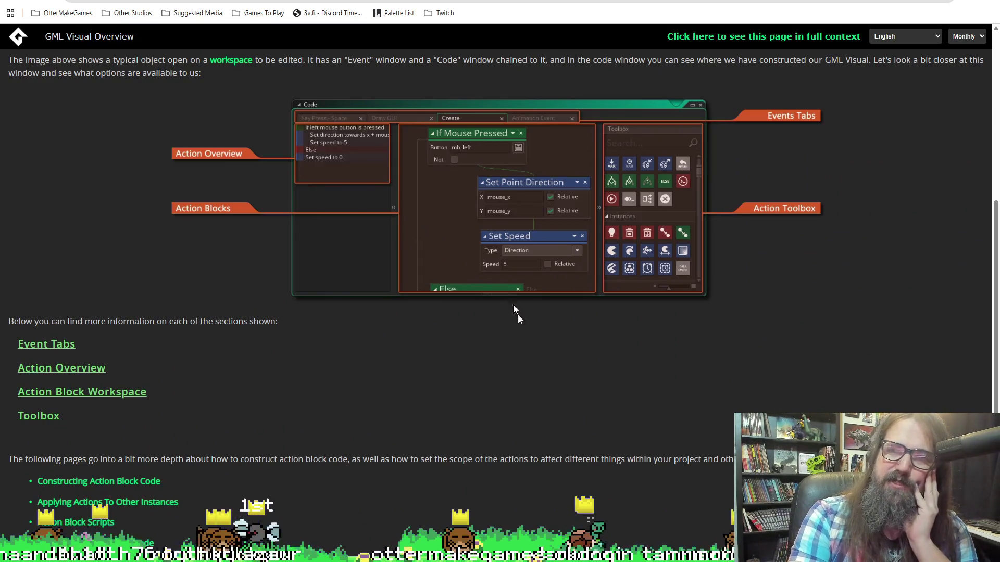
{"action": "scroll", "coordinate": [513, 309], "scroll_direction": "down", "scroll_amount": 2}
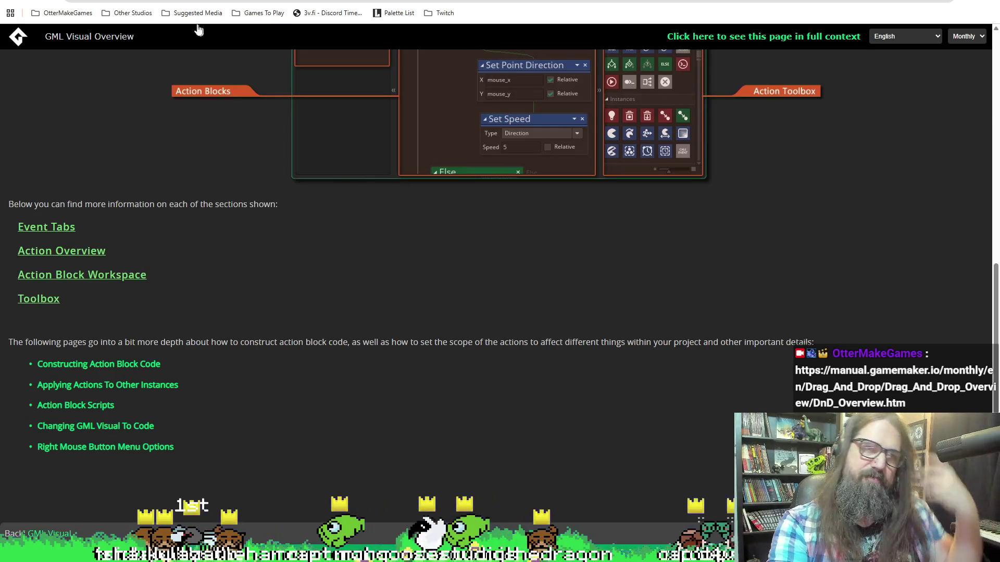
{"action": "key", "text": "alt+Tab"}
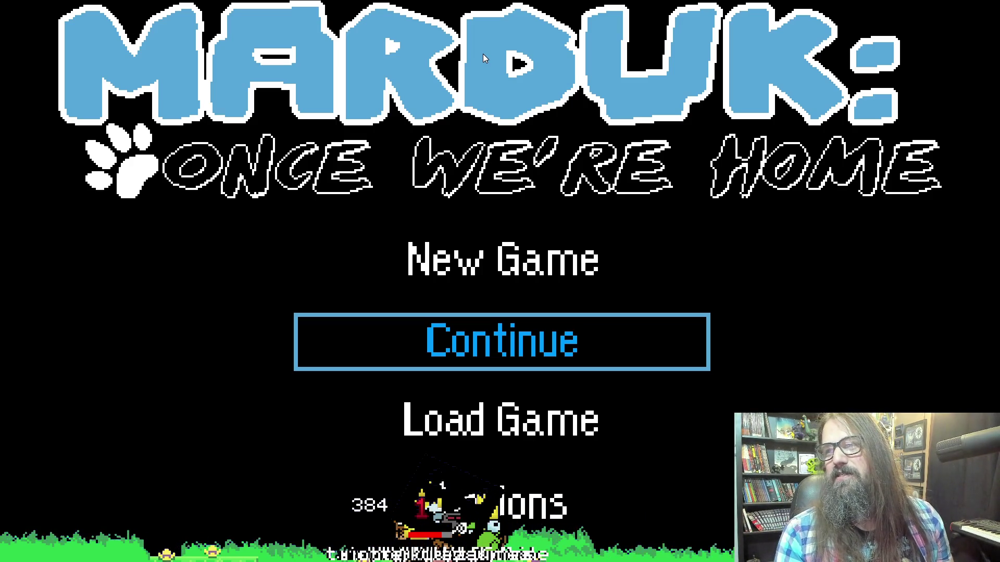
Cycle the title menu selection up and down, settling on Continue.
{"action": "key", "text": "Down"}
{"action": "key", "text": "Up"}
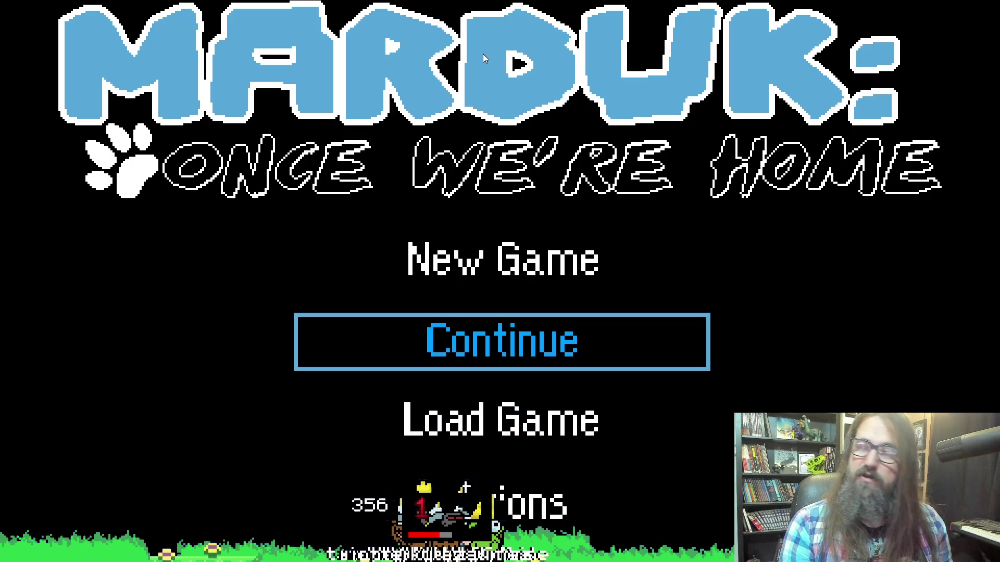
{"action": "key", "text": "Up"}
{"action": "key", "text": "Down"}
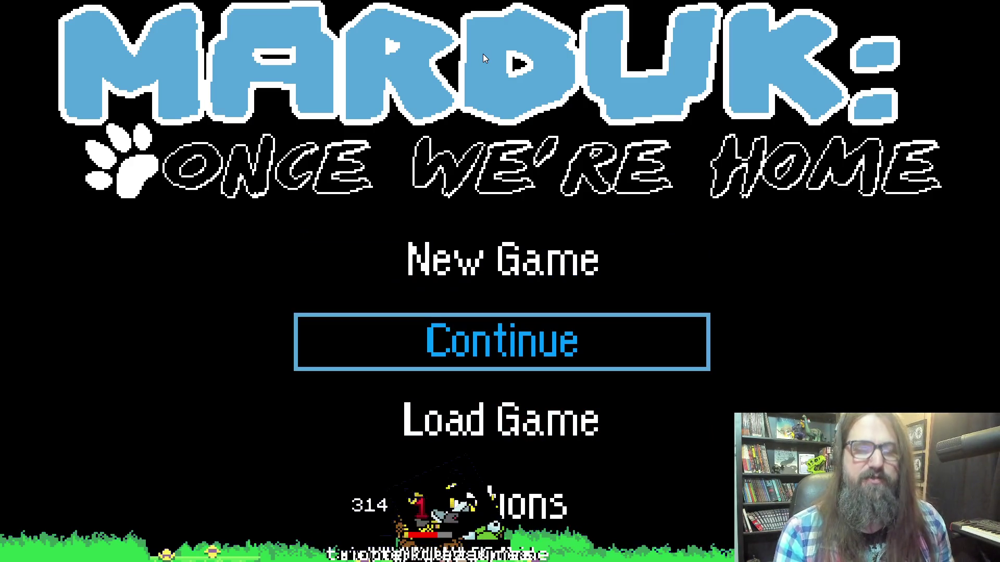
{"action": "key", "text": "Down"}
{"action": "key", "text": "Up"}
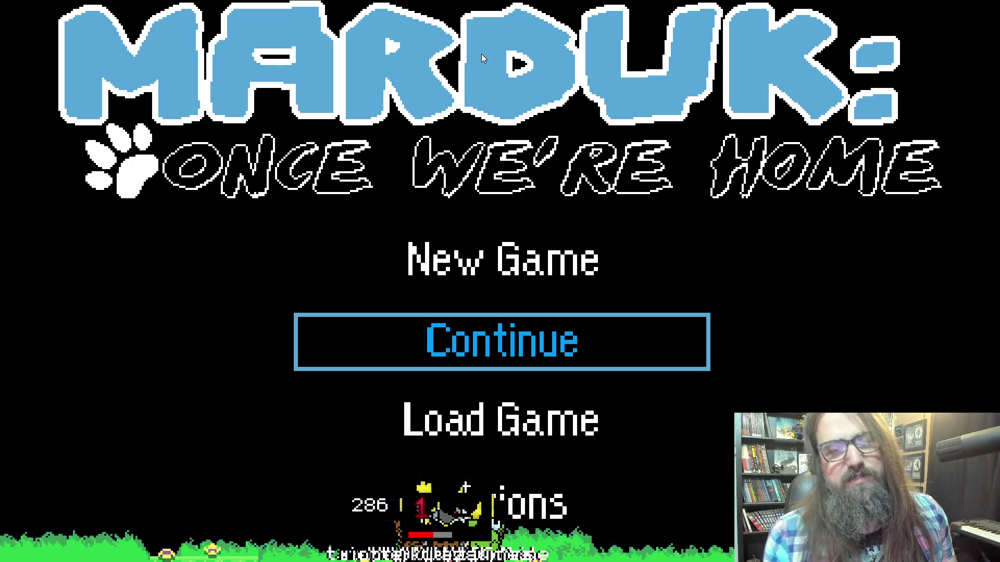
{"action": "key", "text": "Up"}
{"action": "key", "text": "Down"}
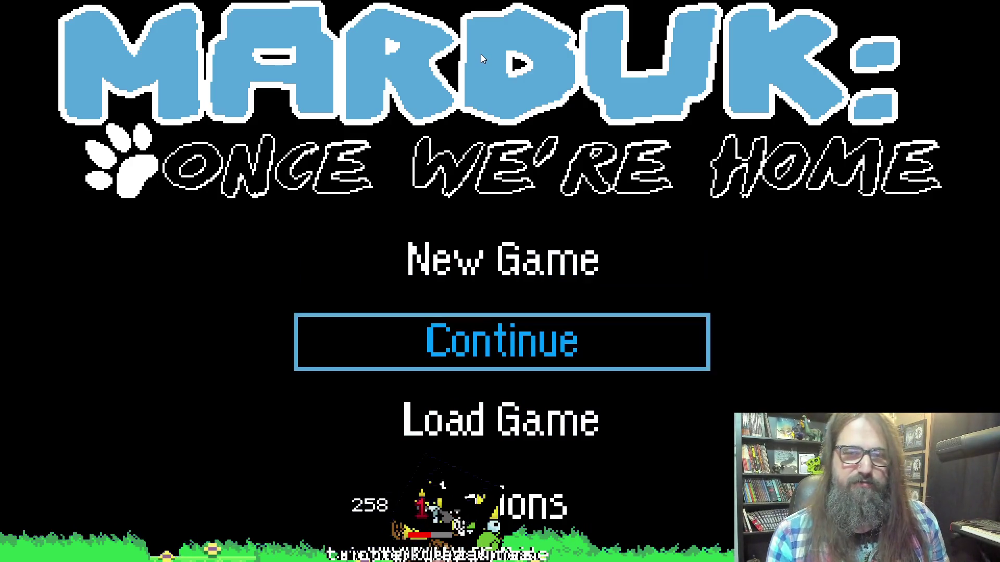
{"action": "key", "text": "Up"}
{"action": "key", "text": "Down"}
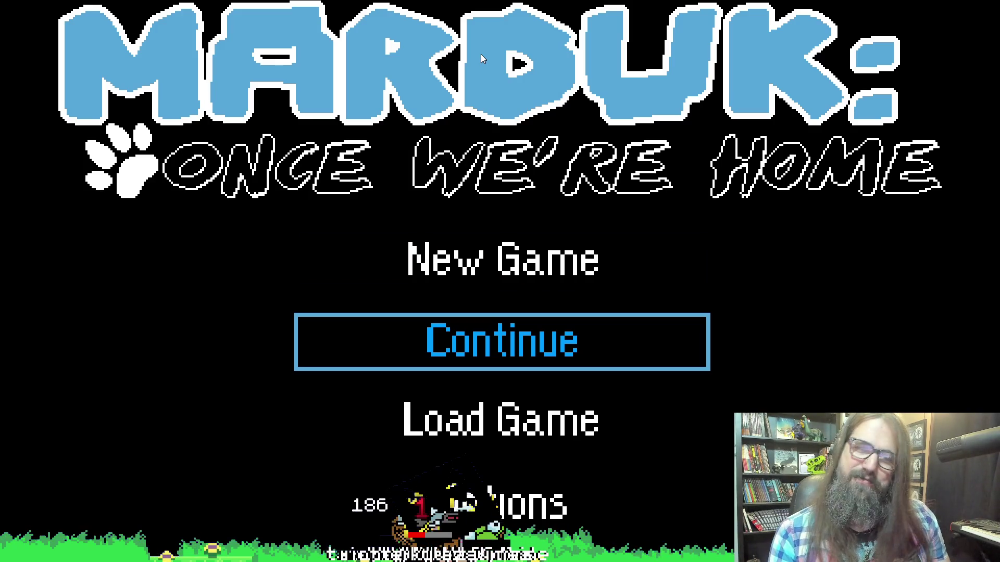
{"action": "key", "text": "Up"}
{"action": "key", "text": "Down"}
Load the saved game, walk the character right onto the lower platform, and return to the editor.
{"action": "key", "text": "Return"}
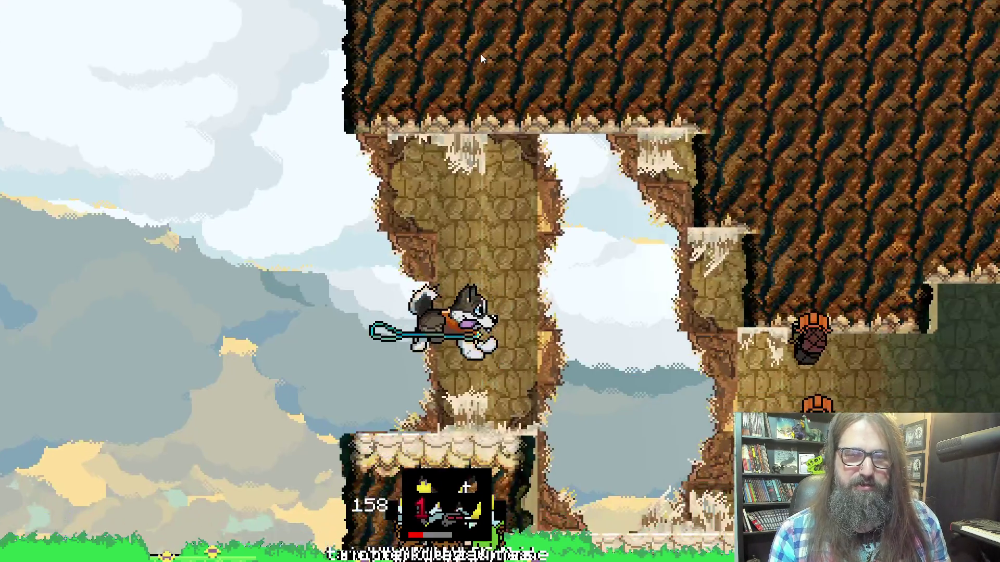
{"action": "key", "text": "Right"}
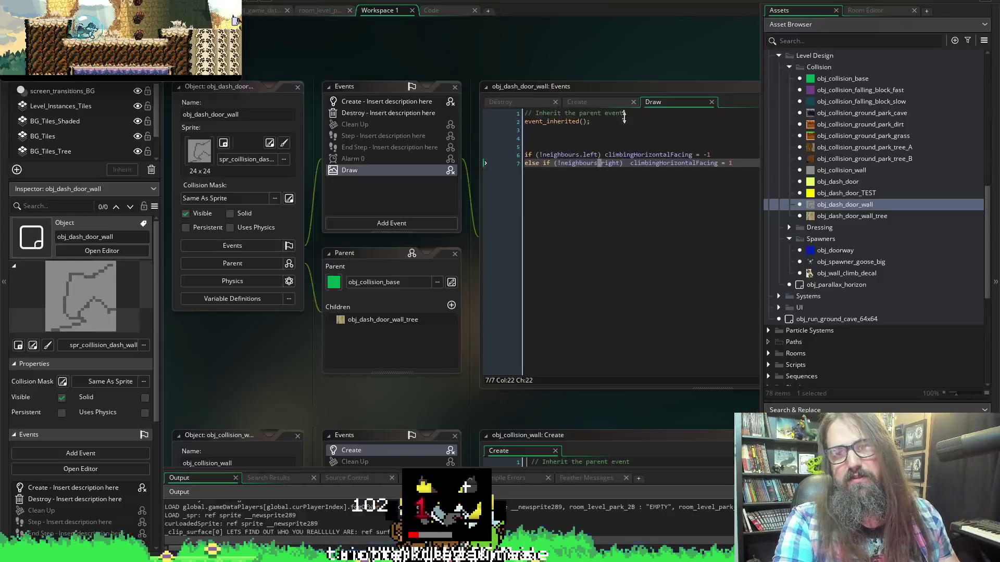
{"action": "key", "text": "alt+Tab"}
{"action": "left_click", "coordinate": [608, 196]}
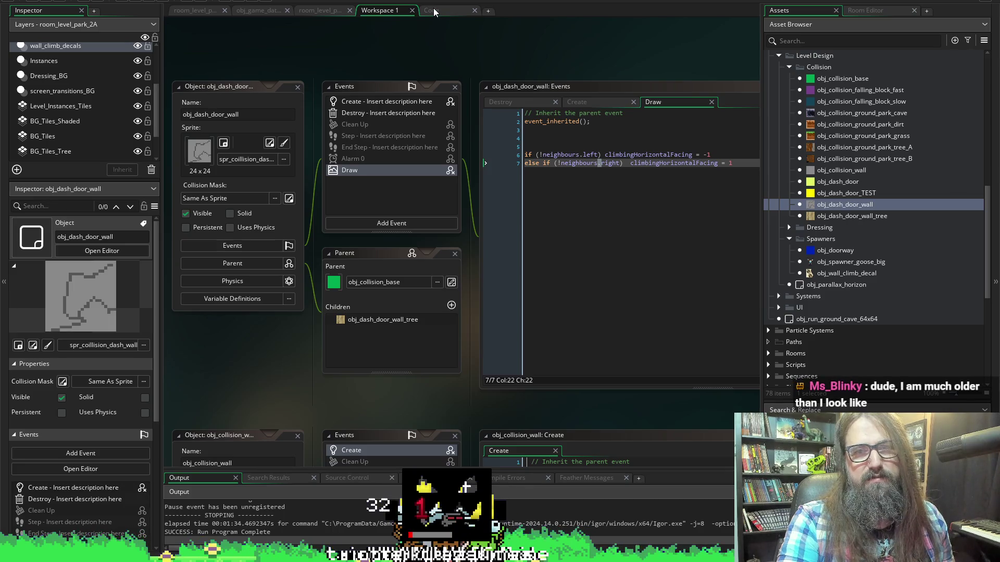
In the Draw event code, uncomment the image_index check on line 8.
{"action": "scroll", "coordinate": [453, 250], "scroll_direction": "down", "scroll_amount": 3}
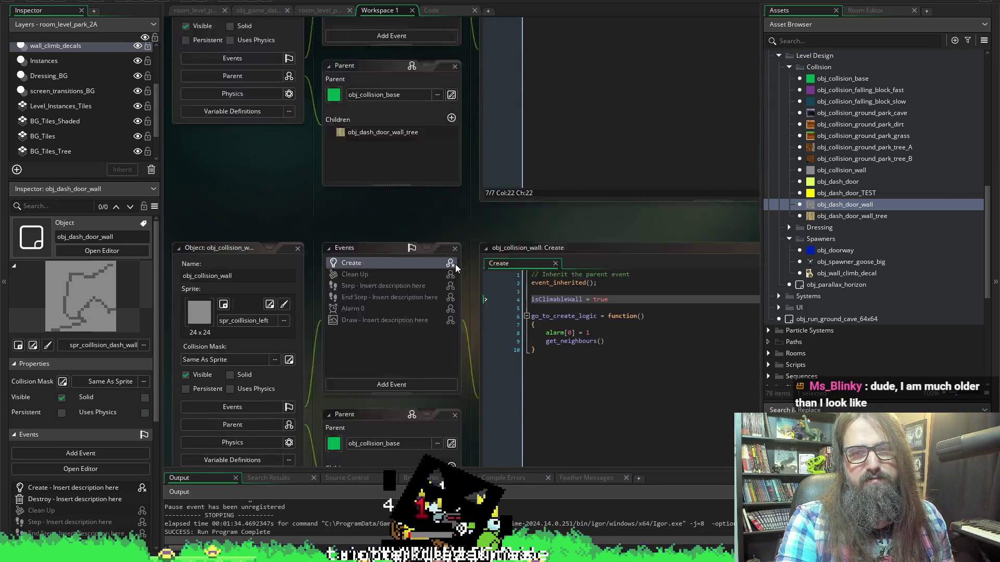
{"action": "scroll", "coordinate": [455, 267], "scroll_direction": "up", "scroll_amount": 7}
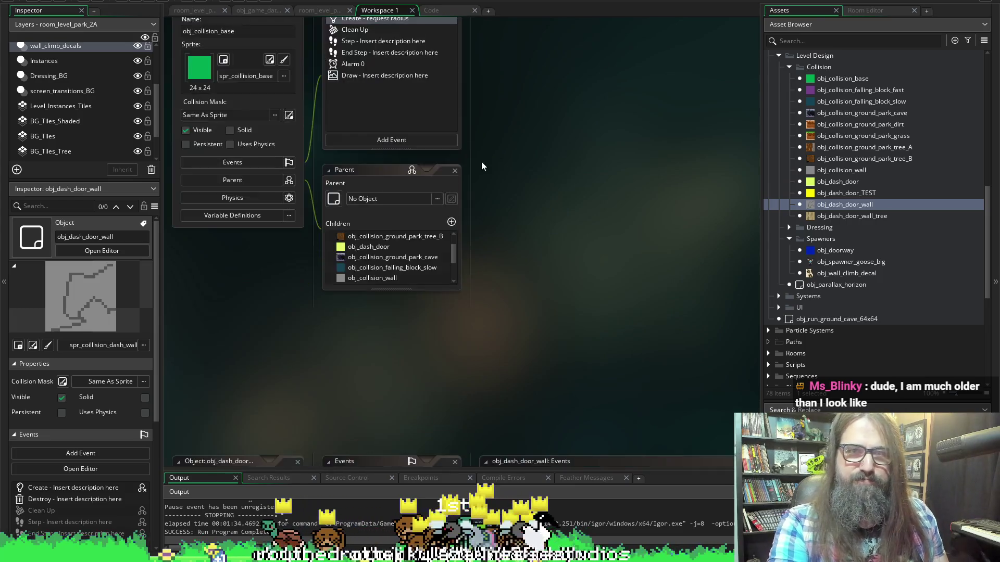
{"action": "scroll", "coordinate": [481, 164], "scroll_direction": "down", "scroll_amount": 7}
{"action": "left_click", "coordinate": [447, 6]}
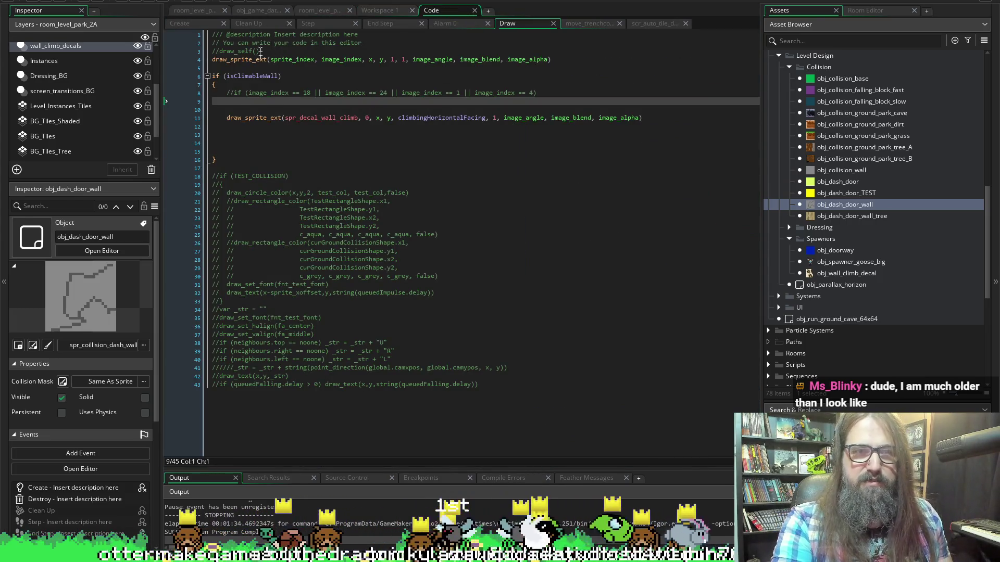
{"action": "left_click", "coordinate": [241, 92]}
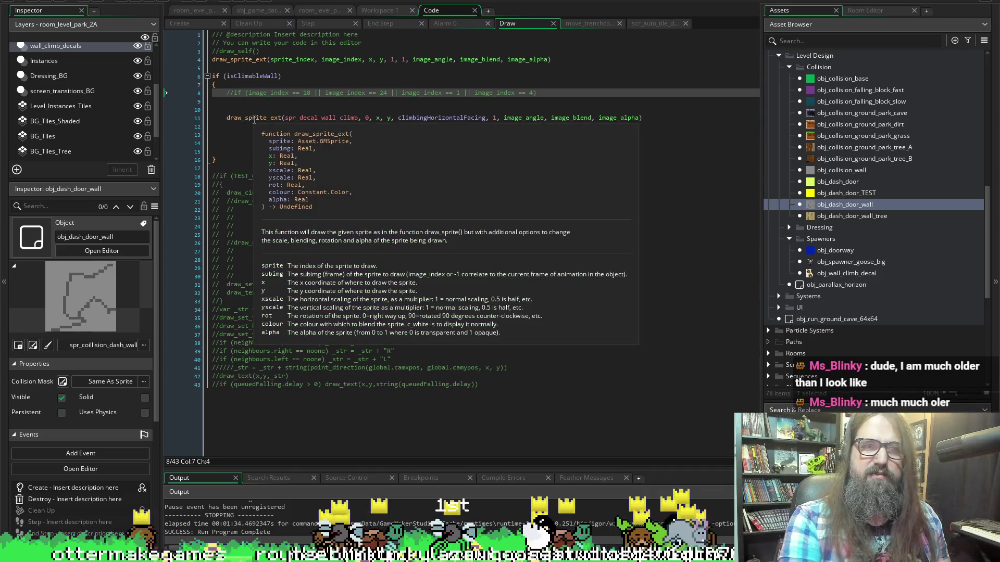
{"action": "key", "text": "BackSpace"}
{"action": "key", "text": "Delete"}
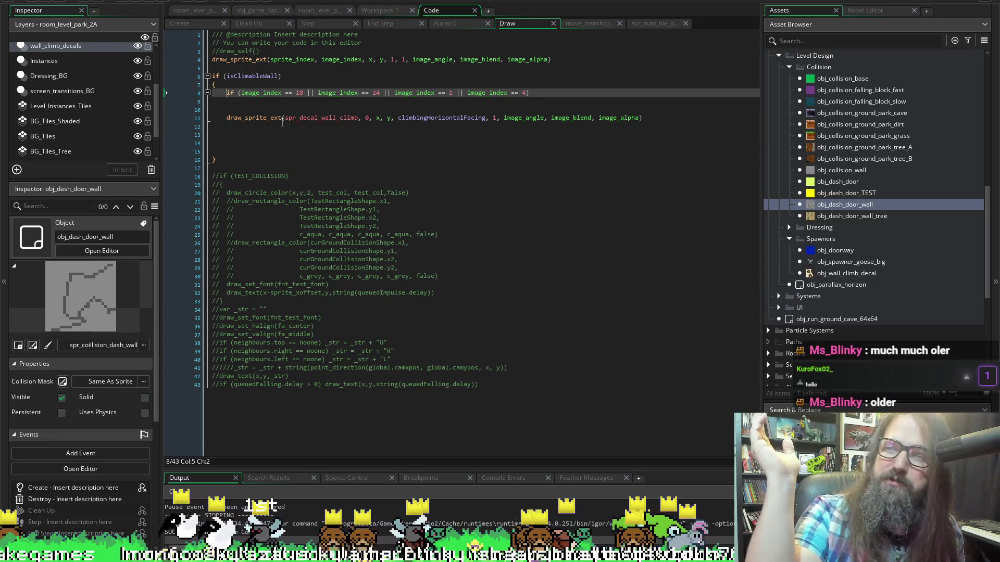
Wrap the draw_sprite_ext call in an indented brace block under the image_index check.
{"action": "key", "text": "Down"}
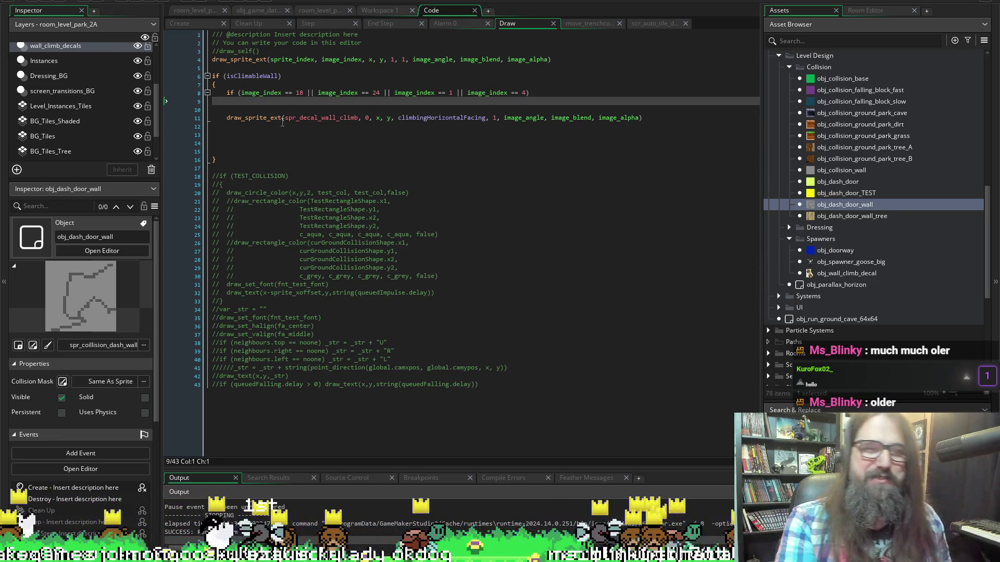
{"action": "key", "text": "Tab"}
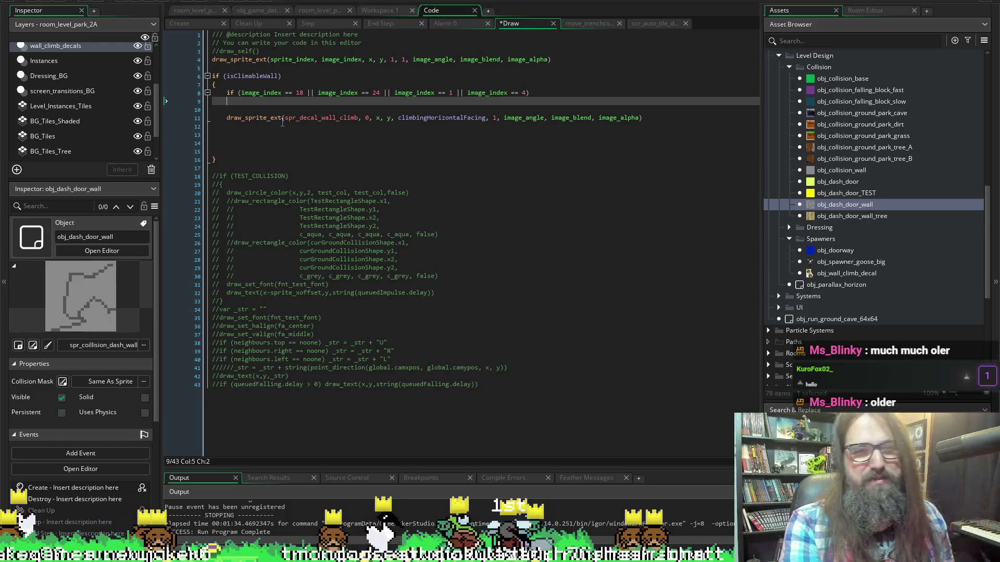
{"action": "type", "text": "{{"}
{"action": "key", "text": "Down"}
{"action": "key", "text": "Down"}
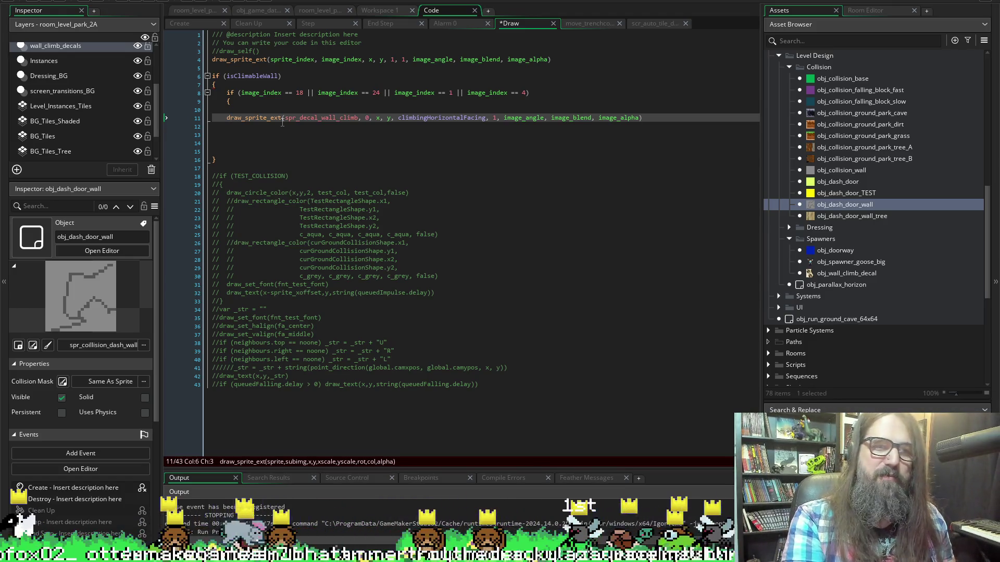
{"action": "key", "text": "Tab"}
{"action": "key", "text": "Up"}
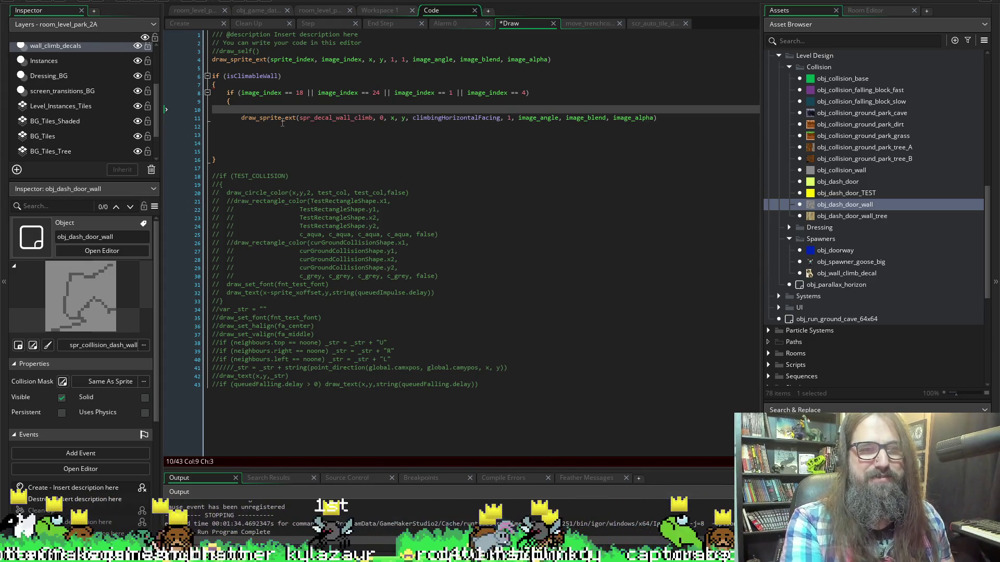
{"action": "key", "text": "BackSpace"}
{"action": "key", "text": "BackSpace"}
{"action": "key", "text": "BackSpace"}
{"action": "key", "text": "Down"}
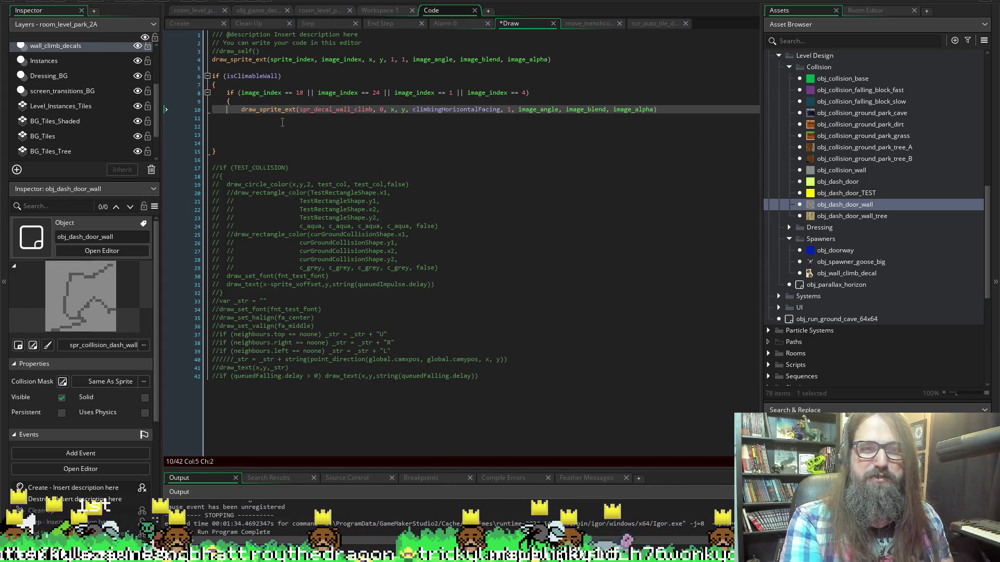
{"action": "key", "text": "End"}
{"action": "key", "text": "Return"}
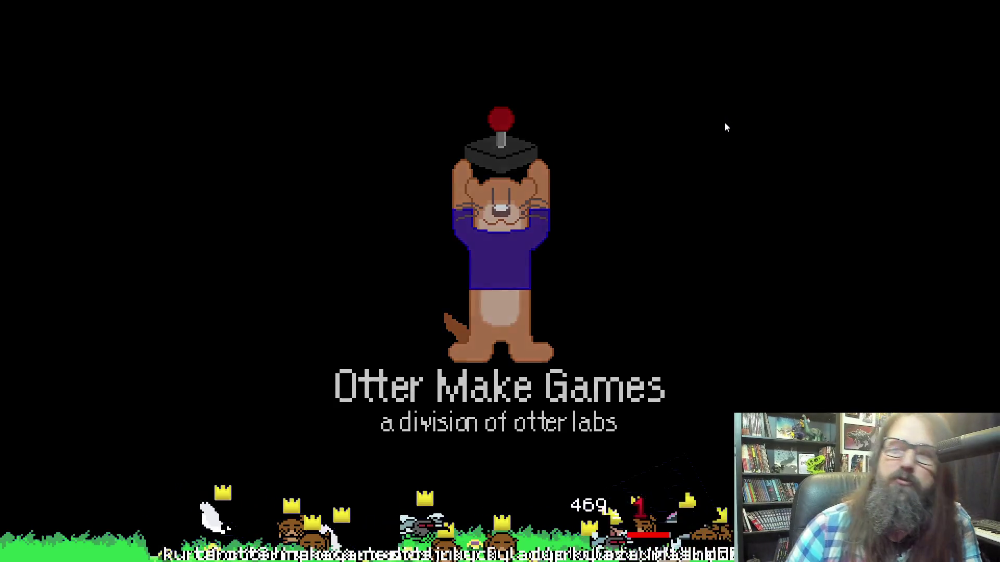
Continue the saved game, run the husky right into the stacked enemies, then leave the game.
{"action": "key", "text": "Down"}
{"action": "key", "text": "Return"}
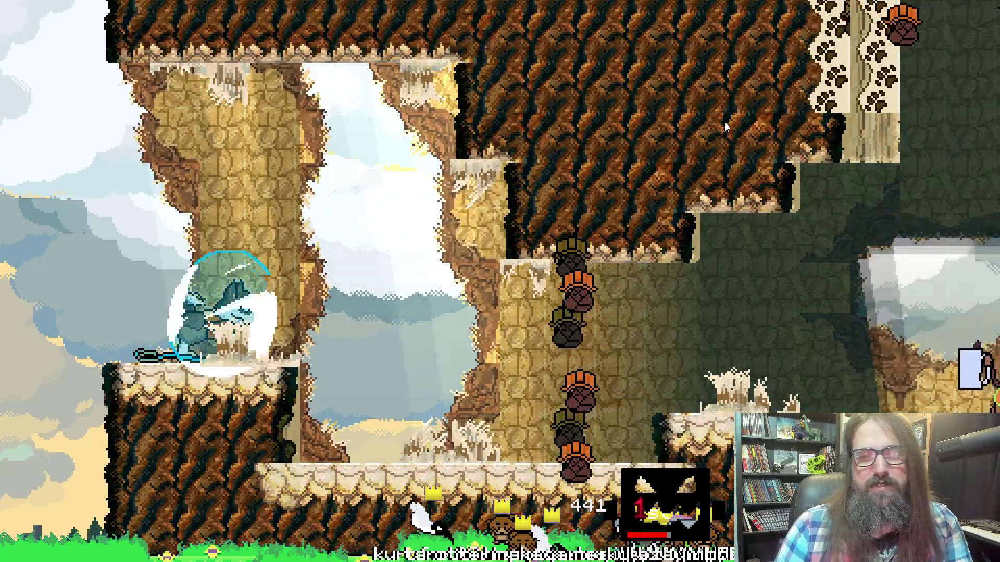
{"action": "key", "text": "Right"}
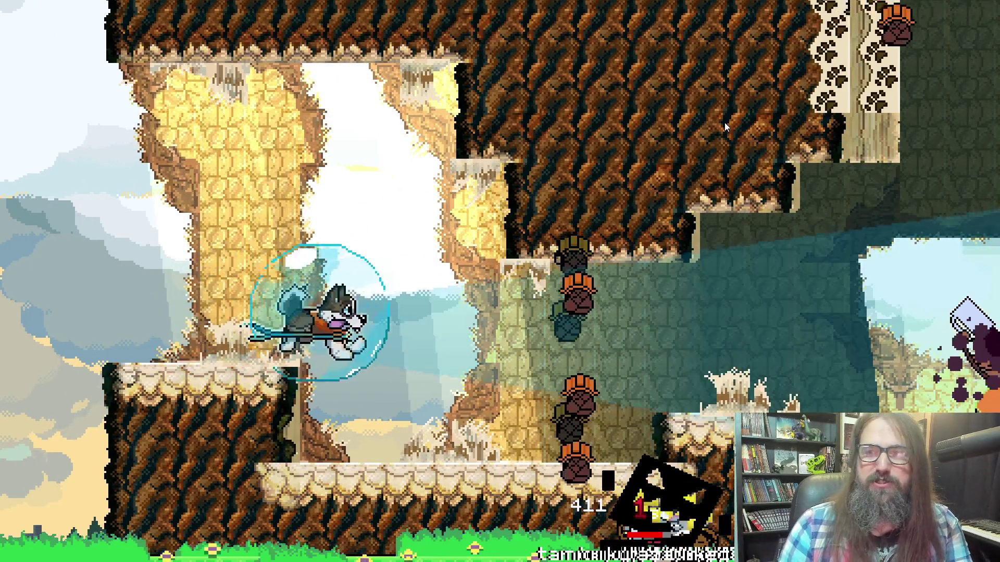
{"action": "key", "text": "Right"}
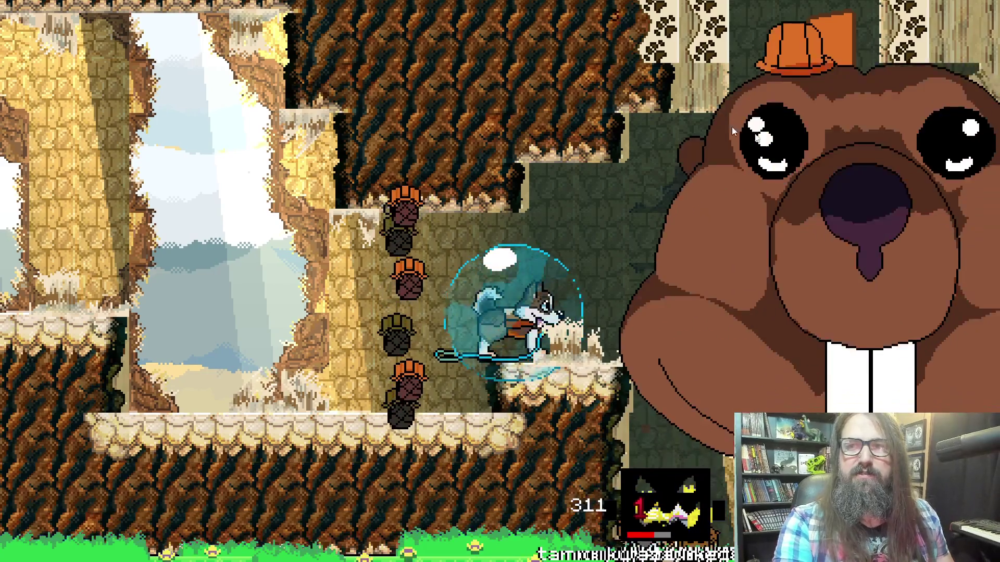
{"action": "key", "text": "alt+Tab"}
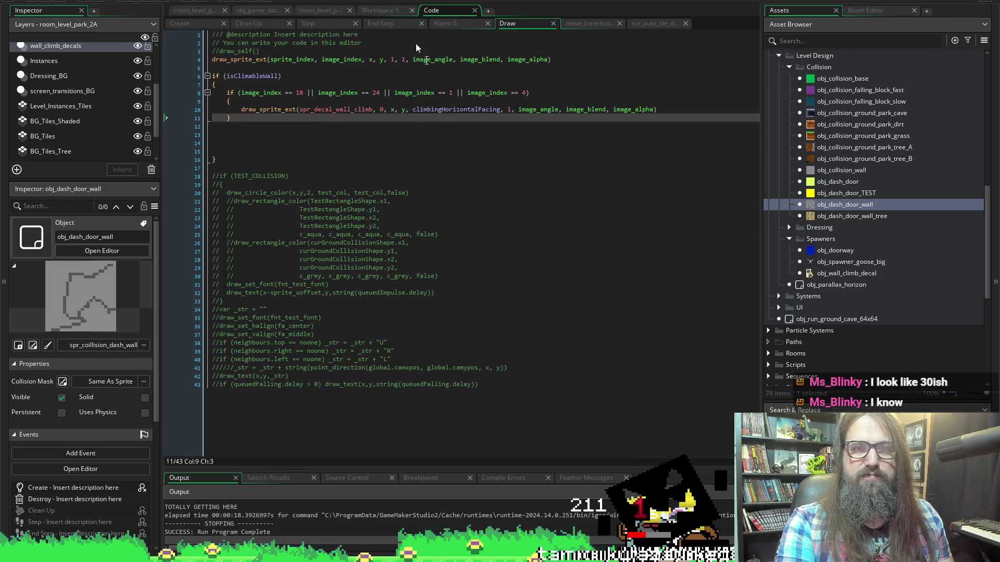
Show Workspace 1 with the neighbour facing code beside obj_collision_wall's Create event.
{"action": "left_click", "coordinate": [381, 12]}
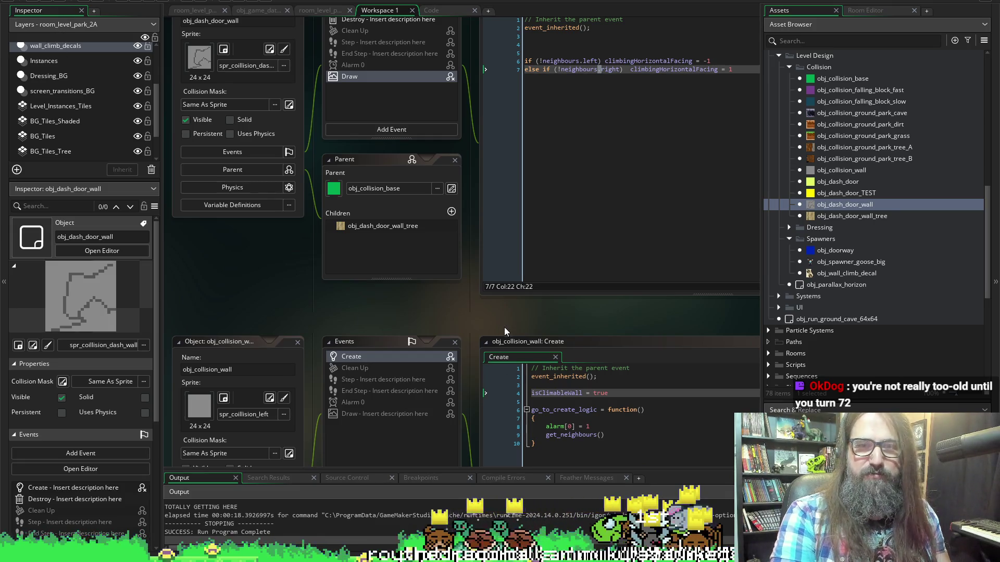
{"action": "scroll", "coordinate": [560, 314], "scroll_direction": "right", "scroll_amount": 5}
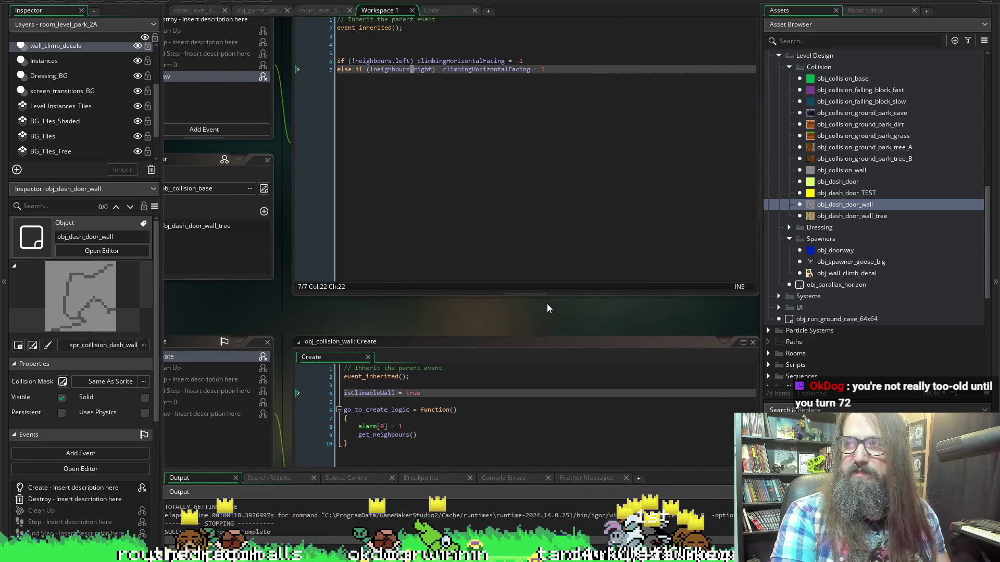
{"action": "scroll", "coordinate": [550, 307], "scroll_direction": "left", "scroll_amount": 1}
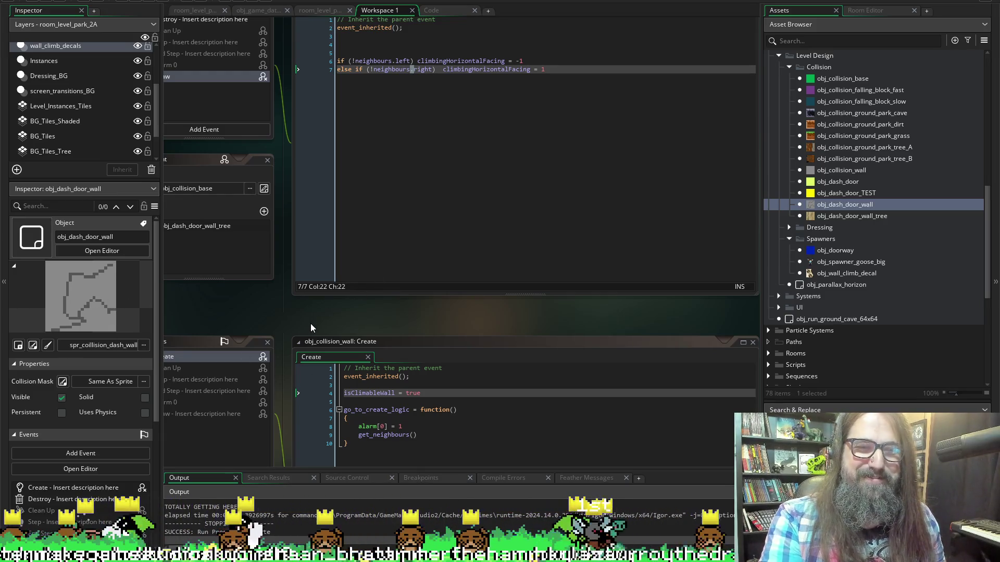
{"action": "scroll", "coordinate": [310, 324], "scroll_direction": "left", "scroll_amount": 3}
{"action": "scroll", "coordinate": [310, 323], "scroll_direction": "right", "scroll_amount": 4}
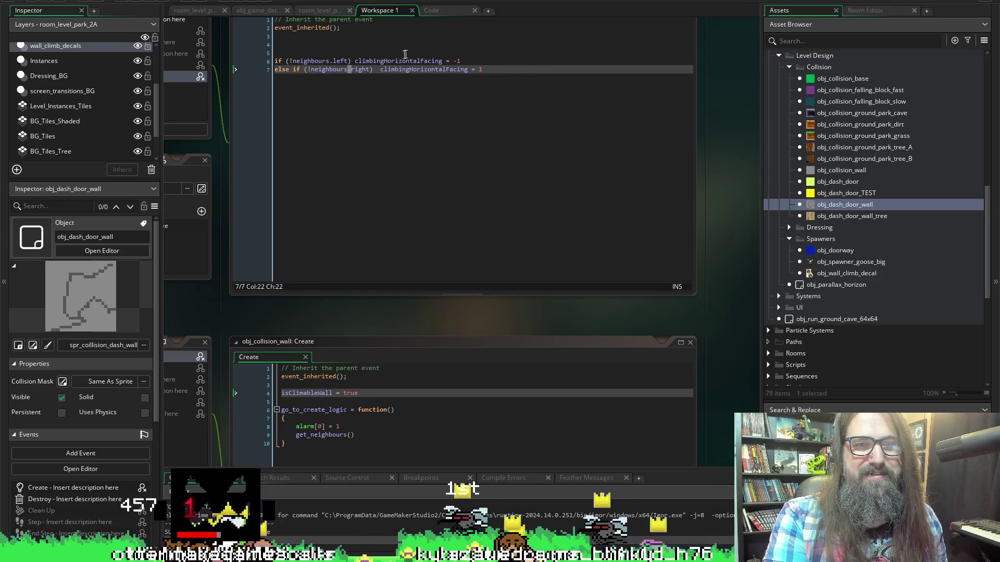
{"action": "mouse_move", "coordinate": [326, 66]}
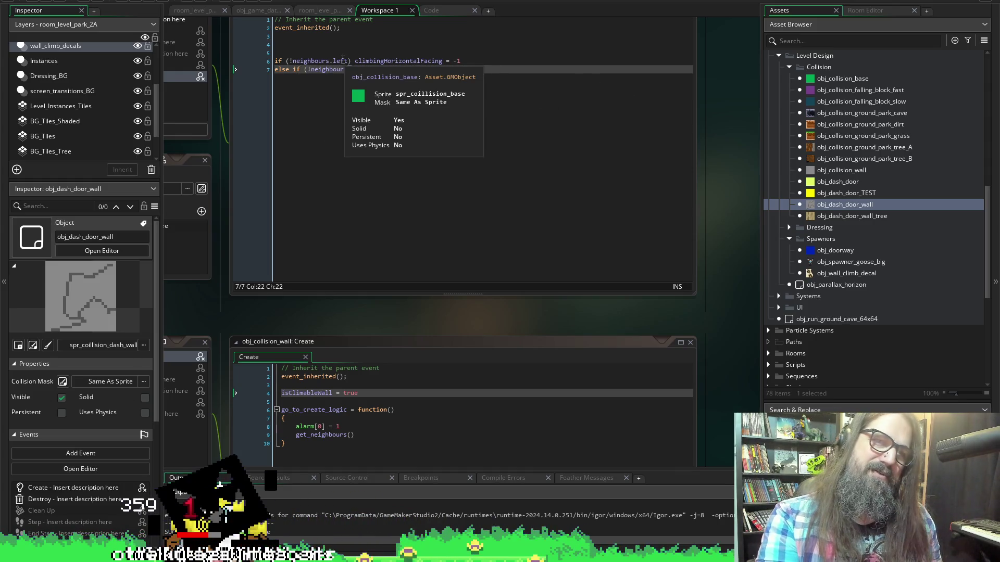
Swap the facing values so line 6 gives 1 and line 7 gives -1.
{"action": "left_click", "coordinate": [458, 61]}
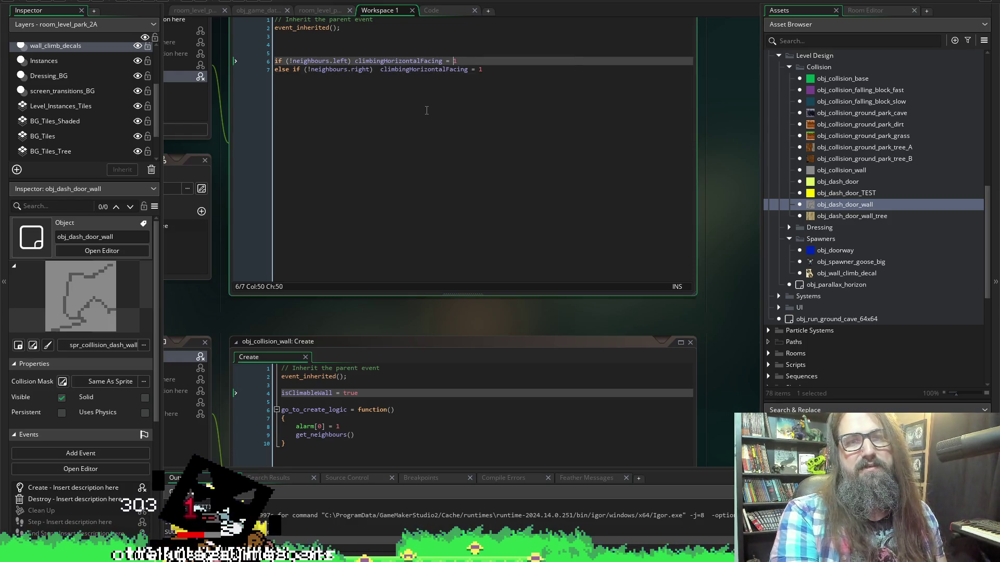
{"action": "key", "text": "Down"}
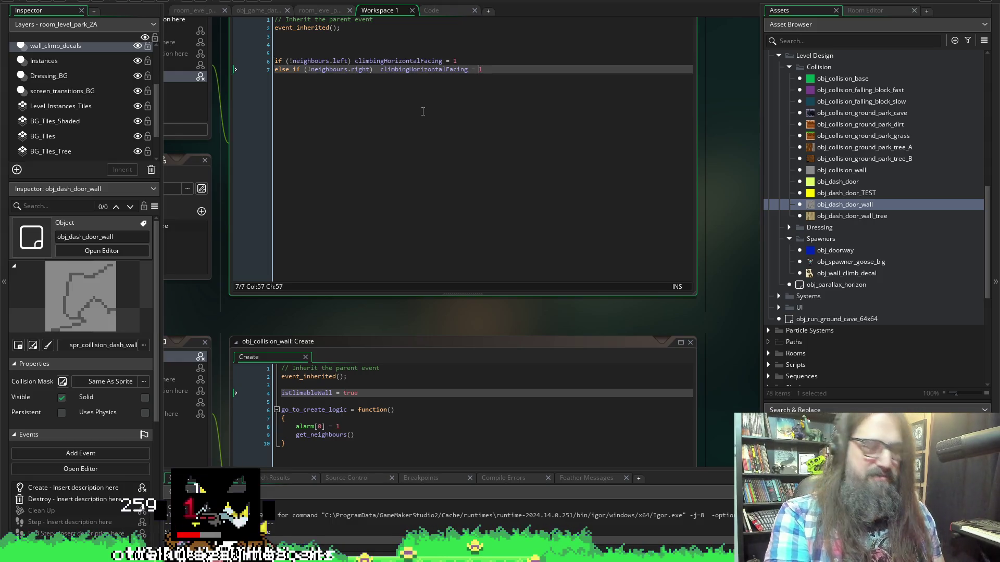
{"action": "type", "text": "-"}
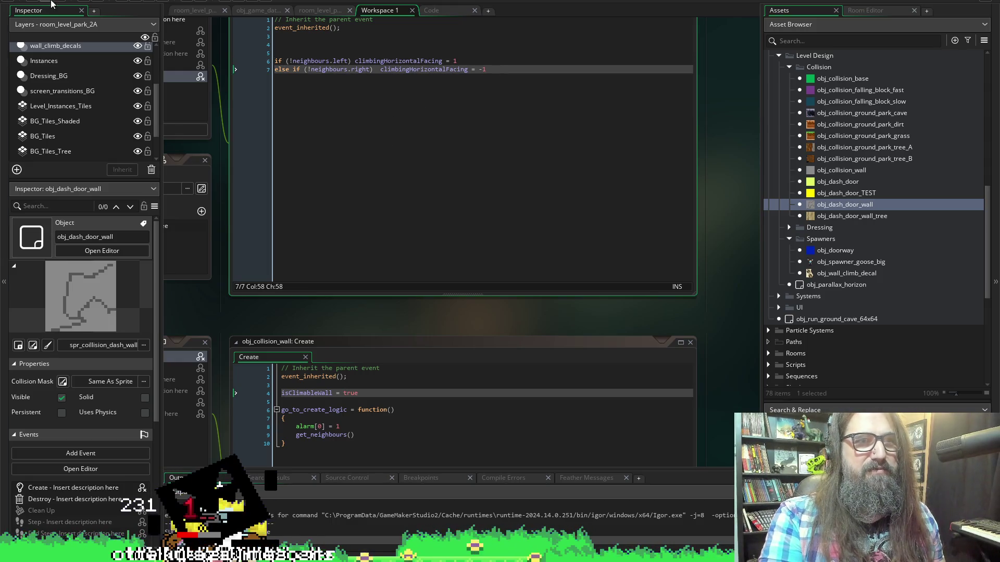
Run the game, continue the save, and move the husky right toward the orange-doored wall.
{"action": "left_click", "coordinate": [102, 2]}
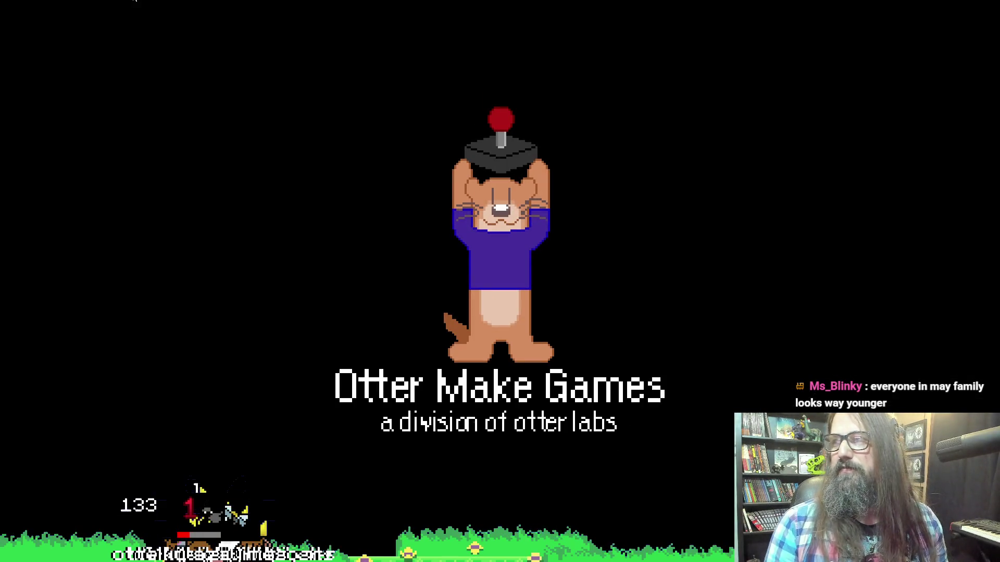
{"action": "key", "text": "Down"}
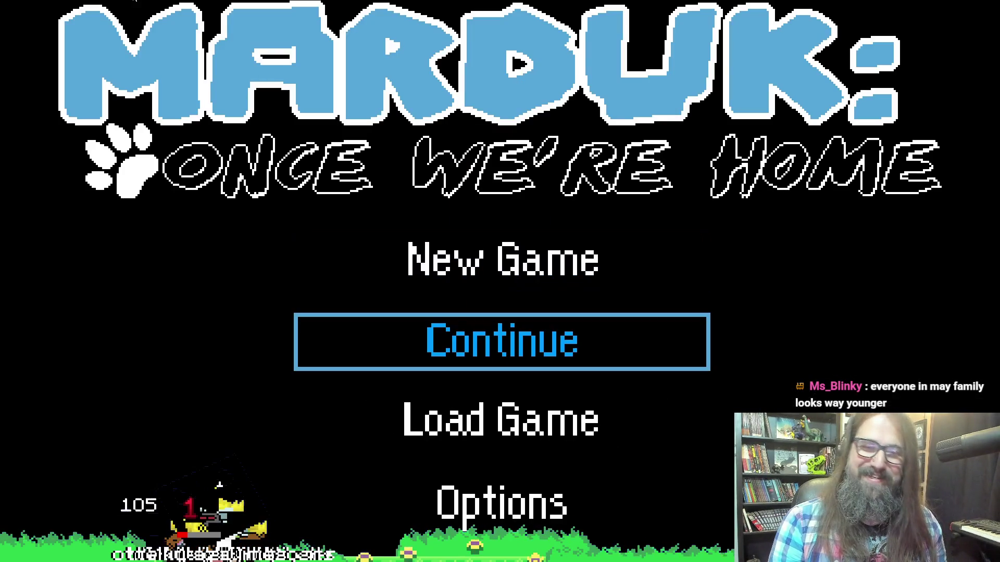
{"action": "key", "text": "Return"}
{"action": "key", "text": "Right"}
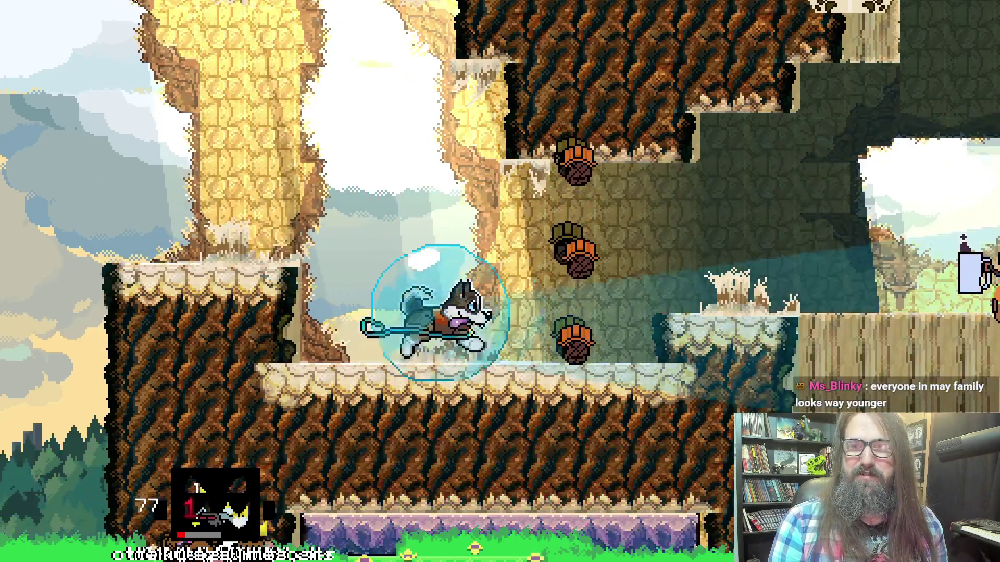
{"action": "key", "text": "Right"}
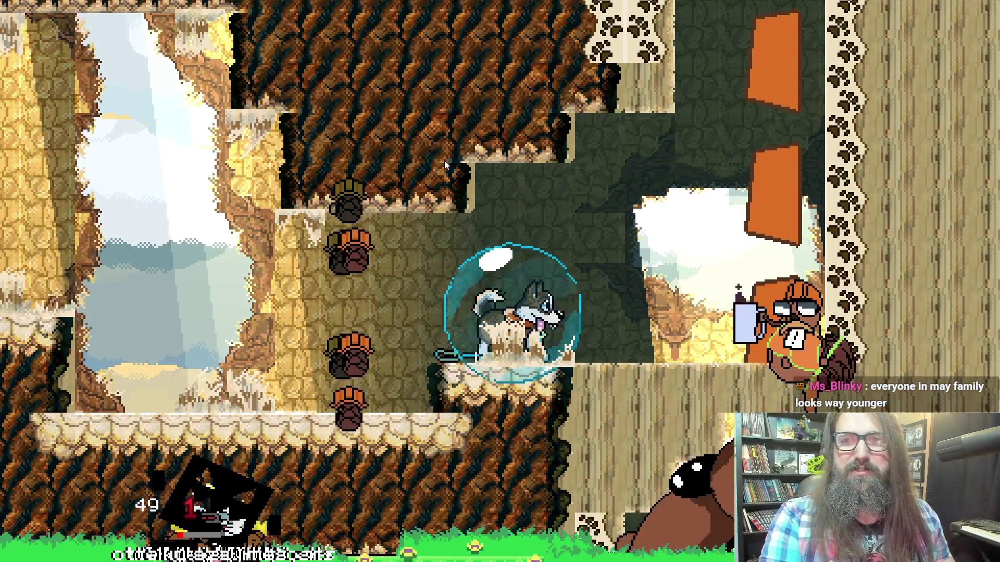
{"action": "key", "text": "alt+Tab"}
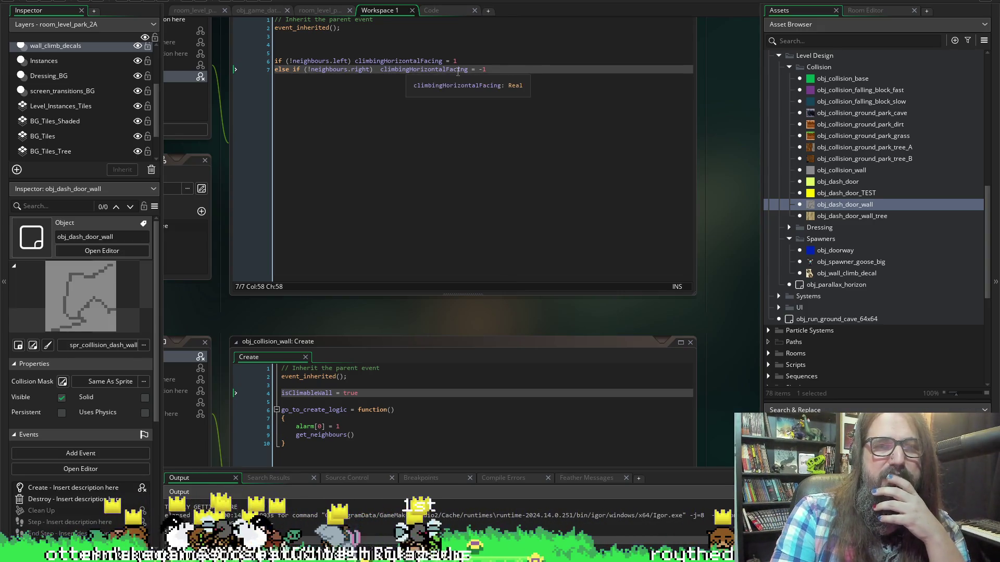
Rewrite lines 6 and 7 as neighbours.left == noone and neighbours.right == noone.
{"action": "left_click", "coordinate": [290, 61]}
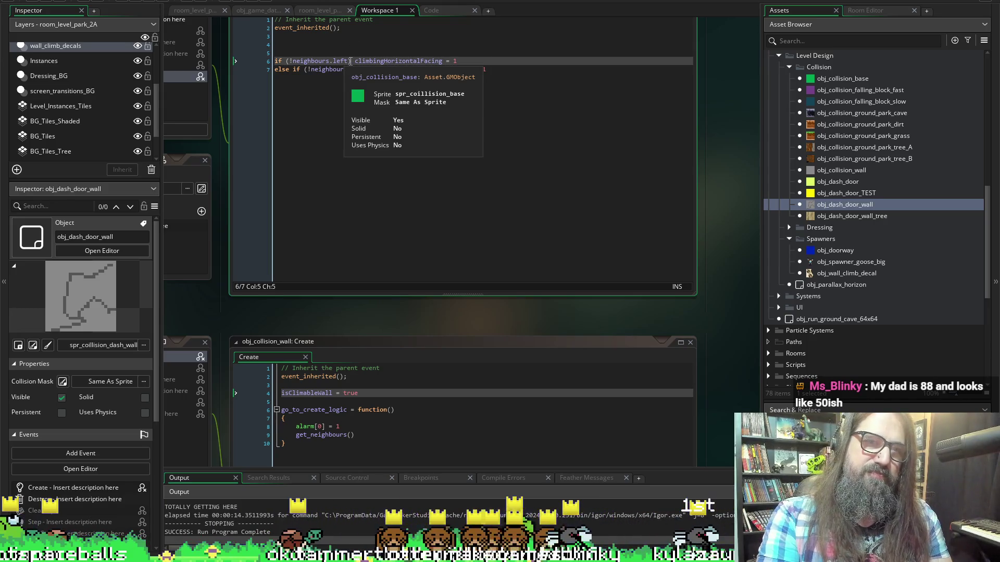
{"action": "key", "text": "Delete"}
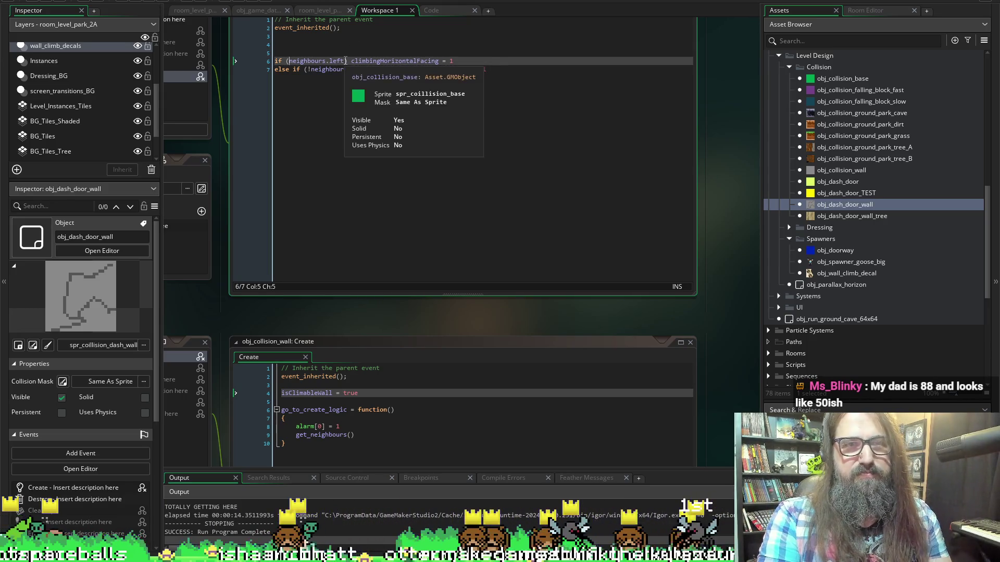
{"action": "left_click", "coordinate": [345, 61]}
{"action": "type", "text": "== mp"}
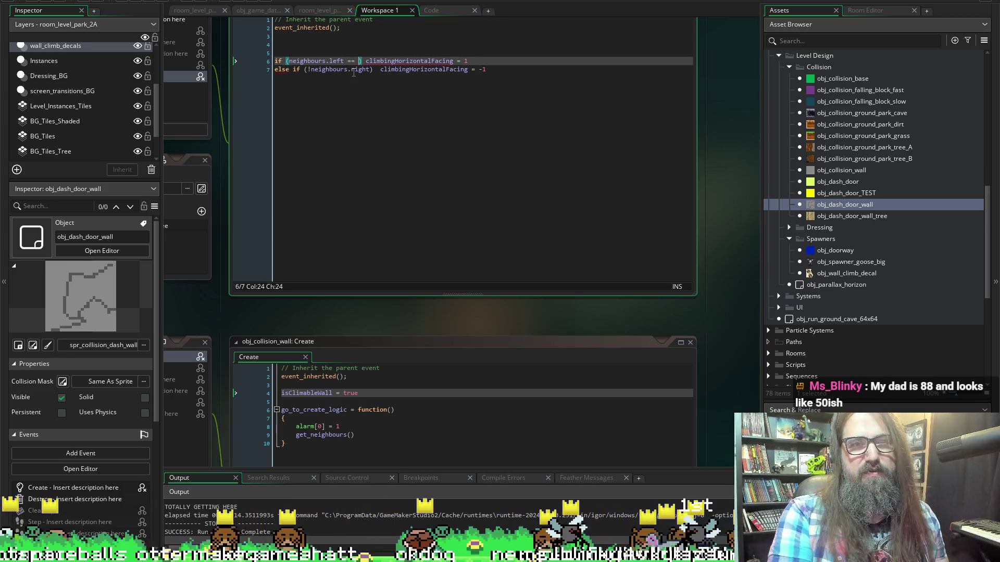
{"action": "key", "text": "BackSpace"}
{"action": "key", "text": "BackSpace"}
{"action": "type", "text": "noone"}
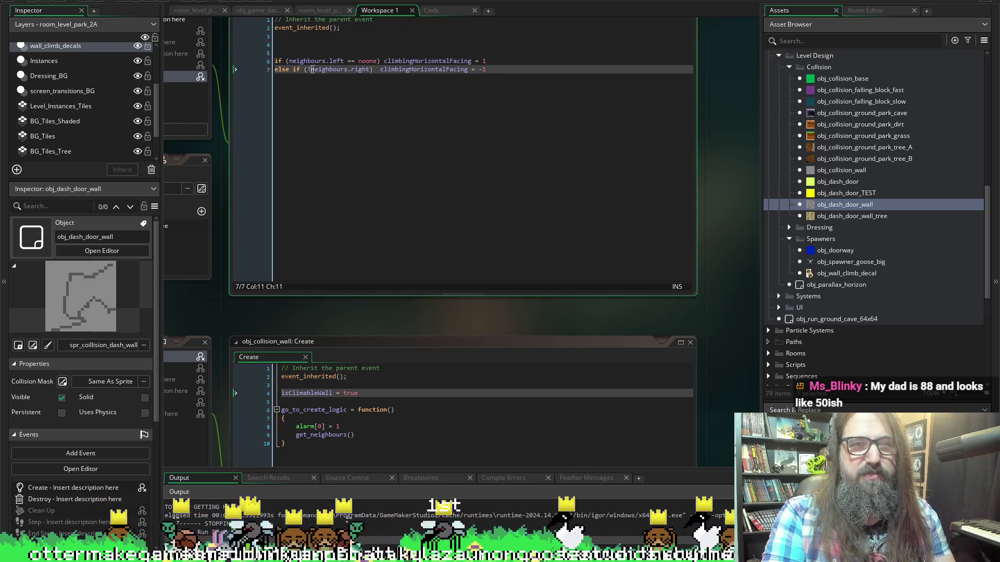
{"action": "left_click", "coordinate": [311, 69]}
{"action": "key", "text": "BackSpace"}
{"action": "left_click", "coordinate": [366, 69]}
{"action": "type", "text": "== noone"}
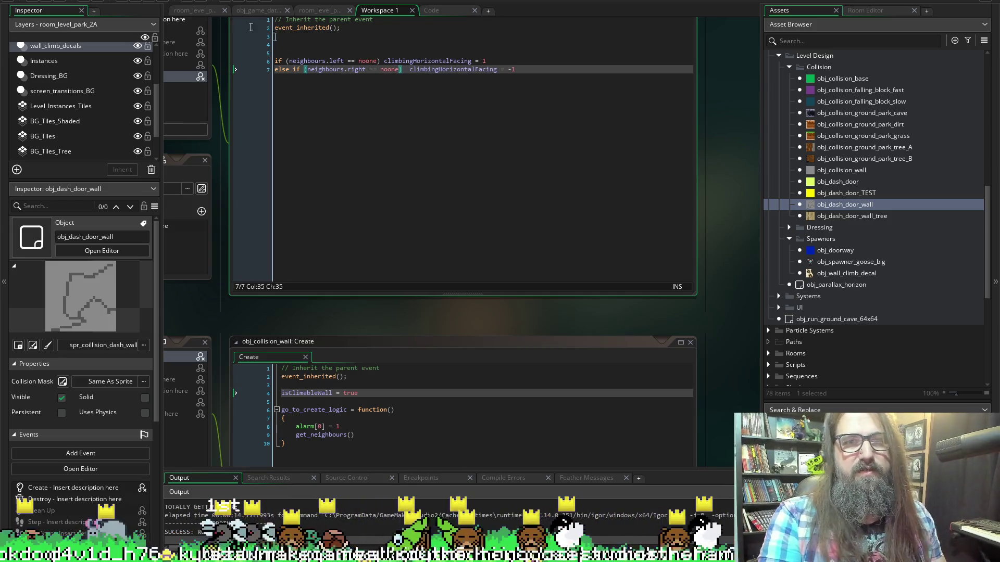
Run the game, continue from the title menu, then return to the editor.
{"action": "left_click", "coordinate": [64, 2]}
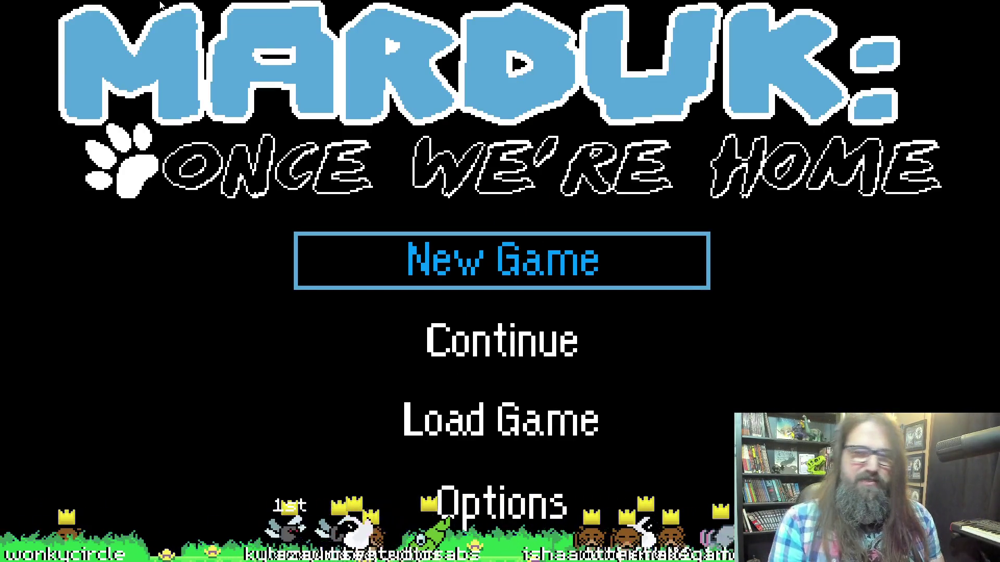
{"action": "key", "text": "Down"}
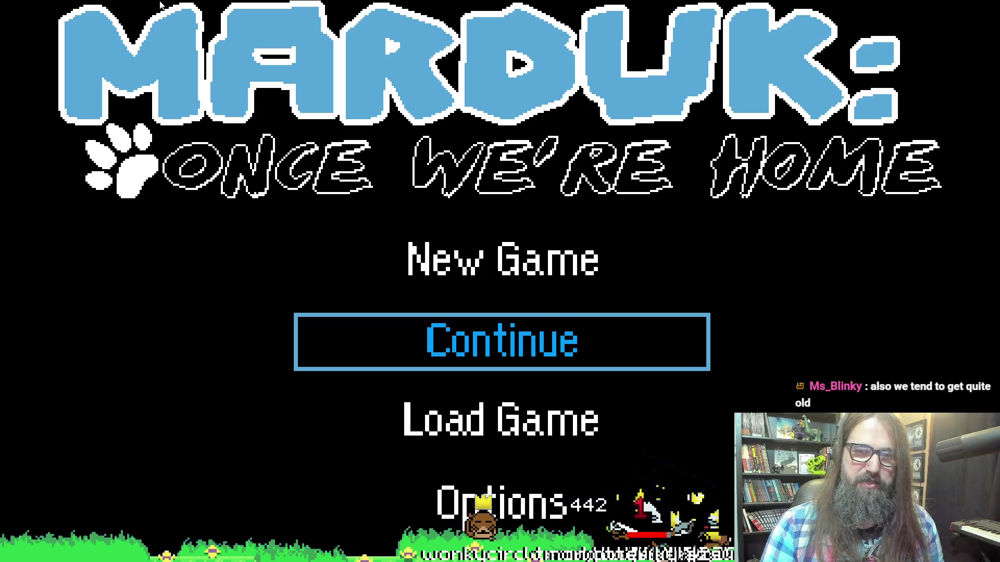
{"action": "key", "text": "Return"}
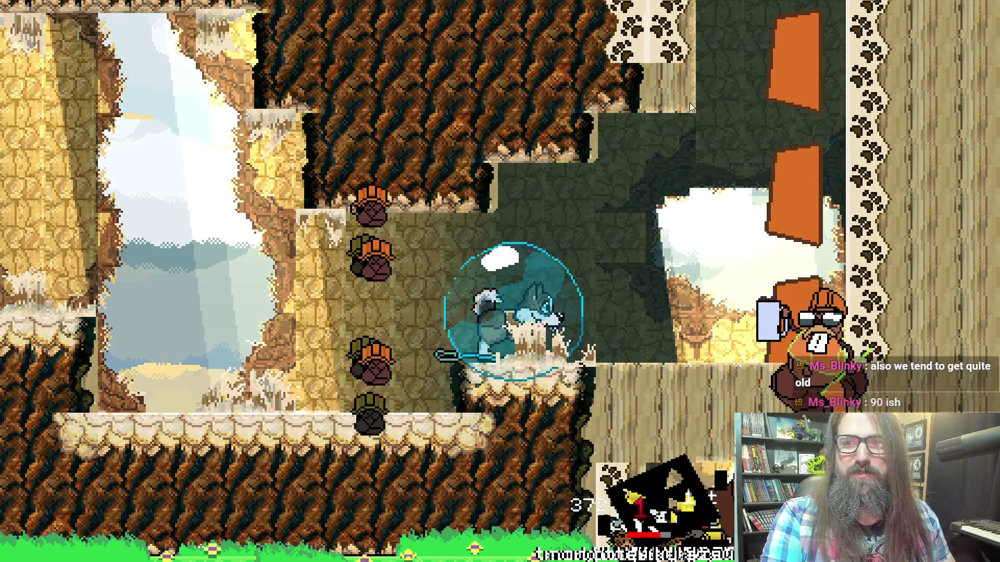
{"action": "key", "text": "alt+Tab"}
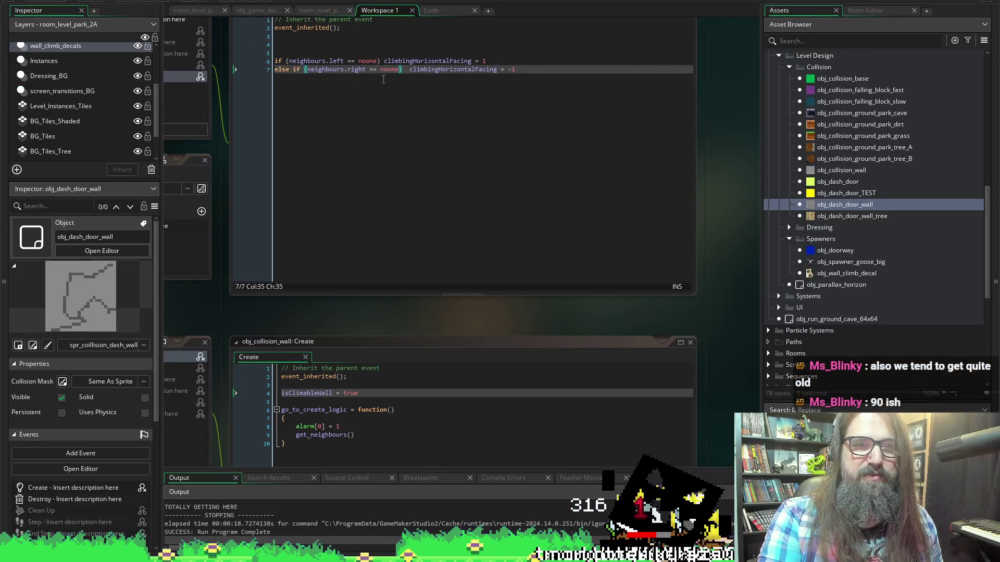
{"action": "left_click", "coordinate": [509, 70]}
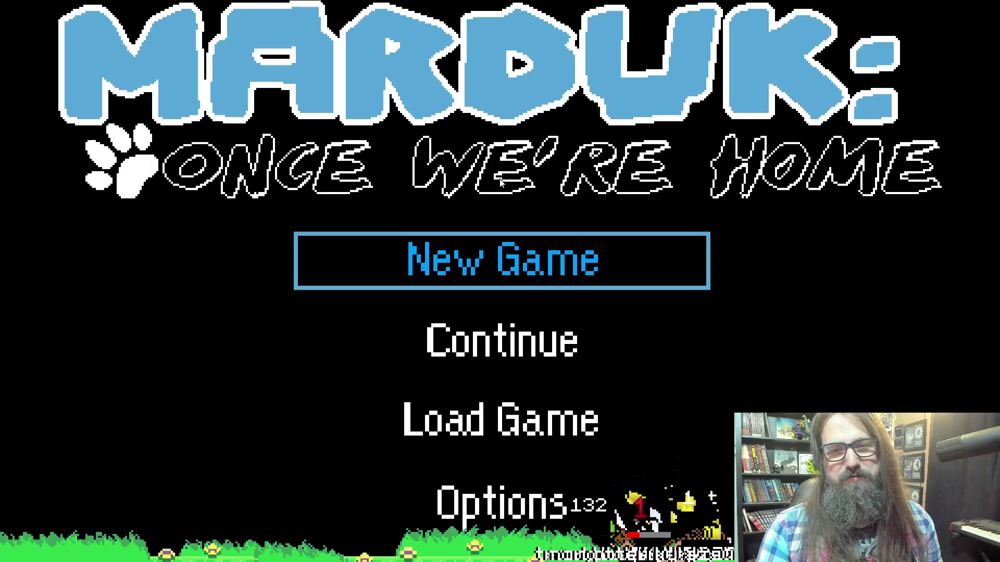
{"action": "key", "text": "Down"}
{"action": "key", "text": "Return"}
{"action": "key", "text": "Right"}
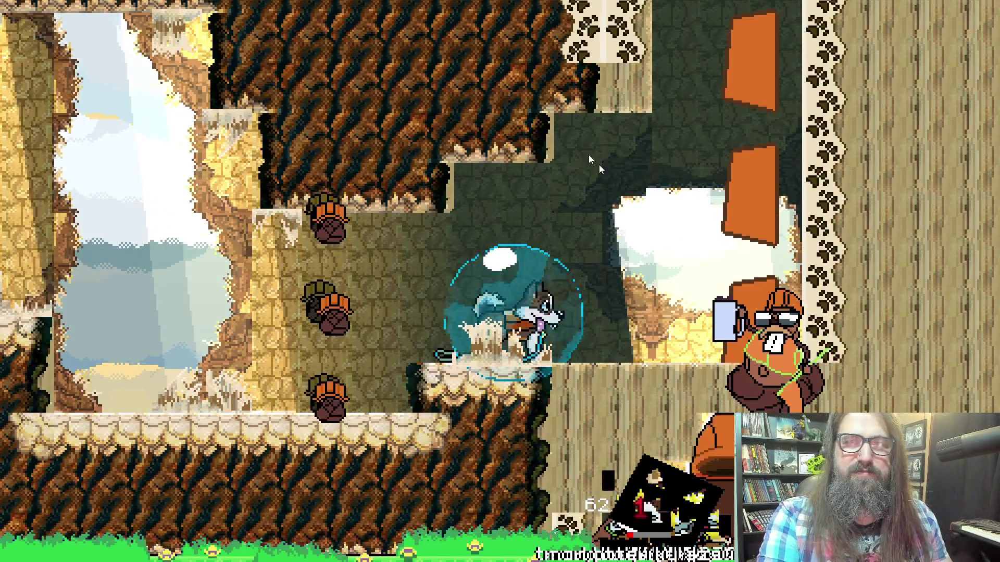
{"action": "key", "text": "alt+F4"}
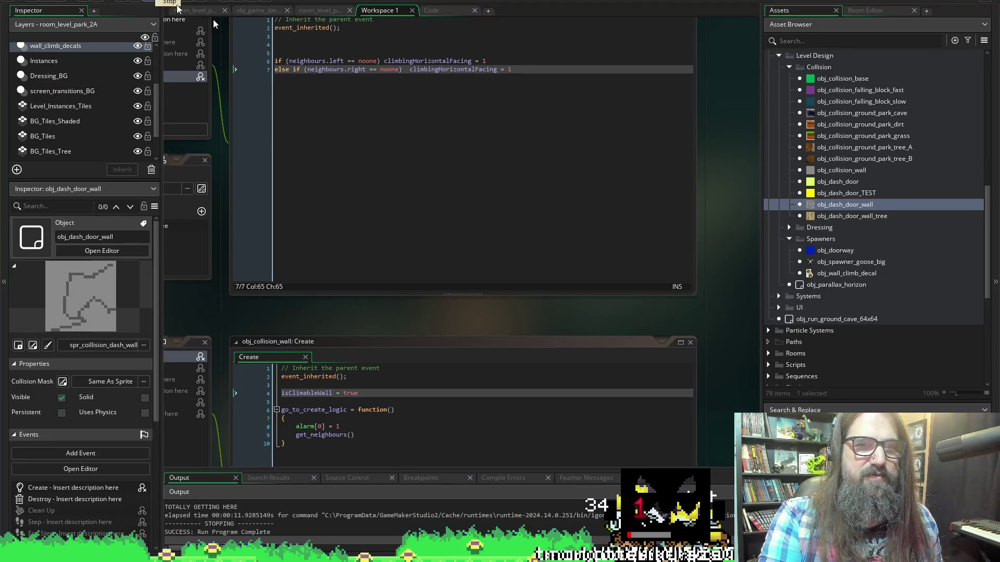
{"action": "type", "text": "-"}
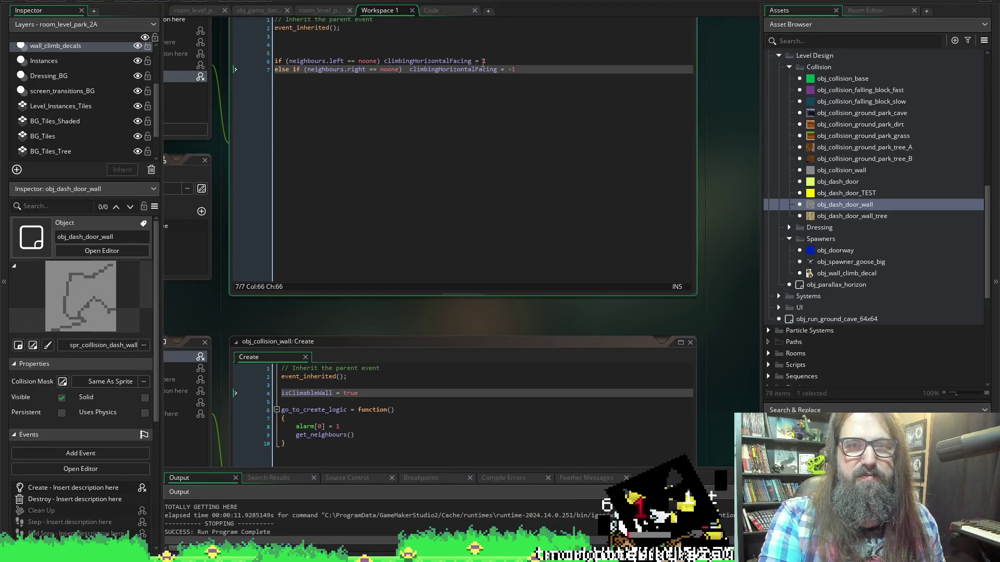
Negate line 6's facing value, then playtest from Continue, moving the otter right over the gap.
{"action": "left_click", "coordinate": [482, 61]}
{"action": "type", "text": "-"}
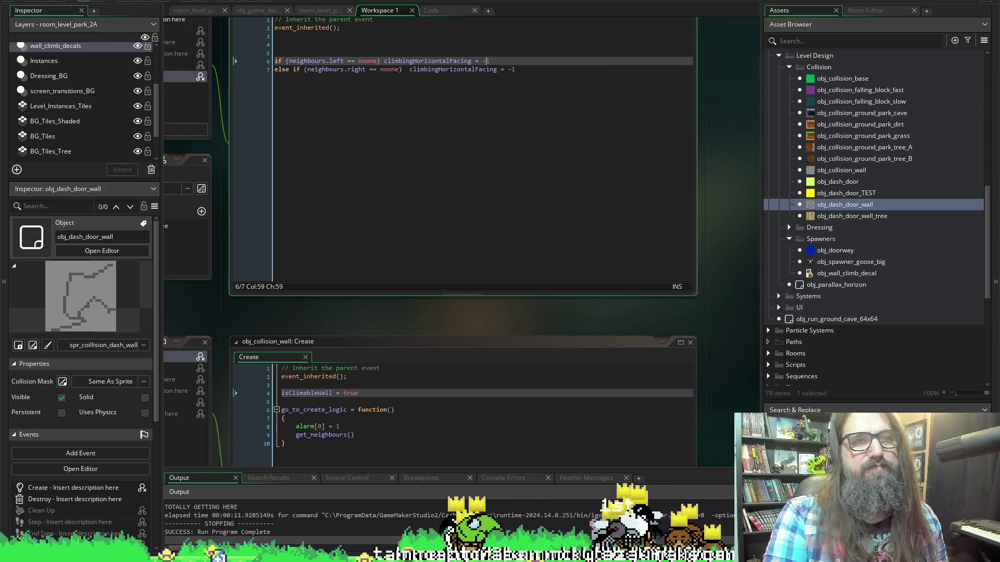
{"action": "left_click", "coordinate": [150, 2]}
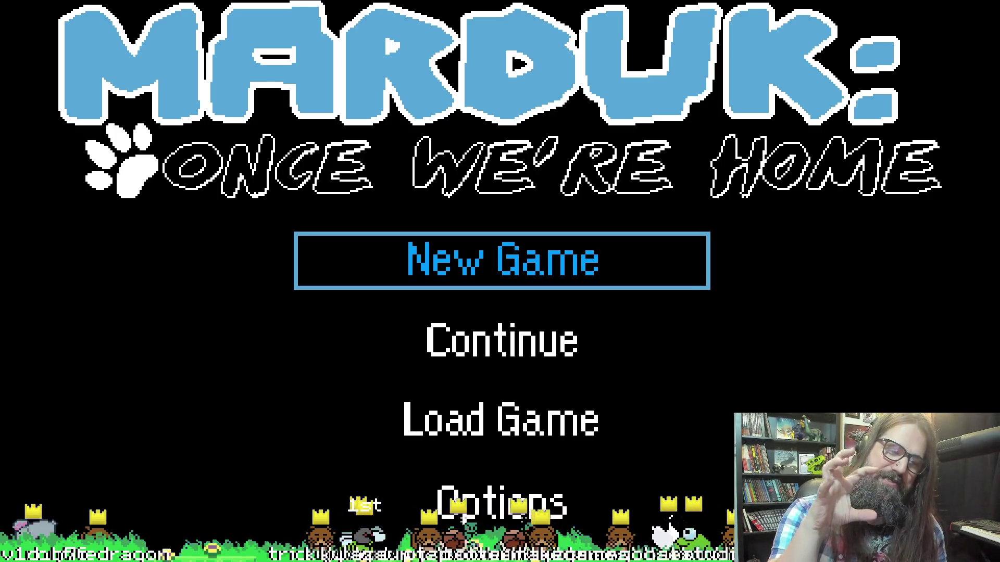
{"action": "key", "text": "Down"}
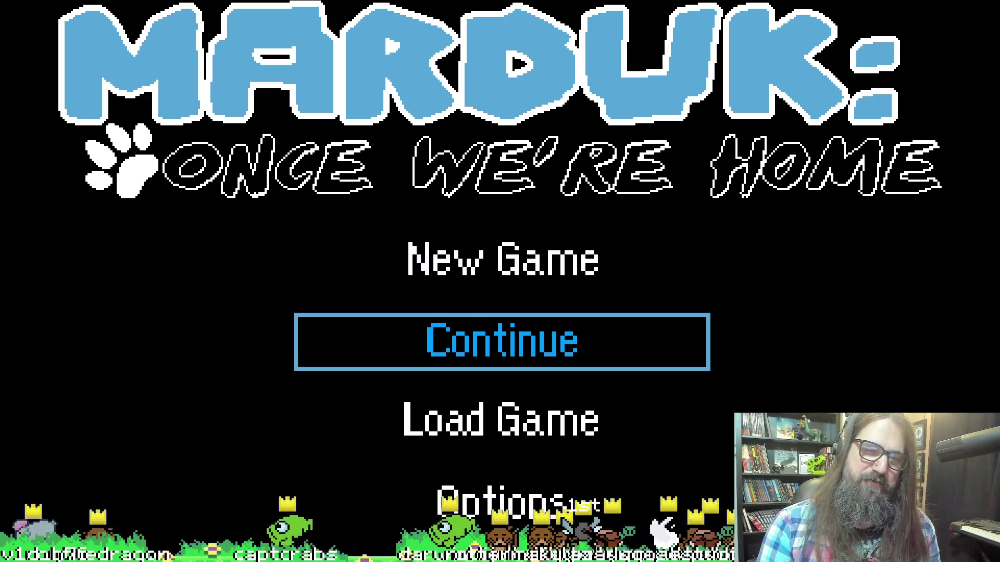
{"action": "key", "text": "Return"}
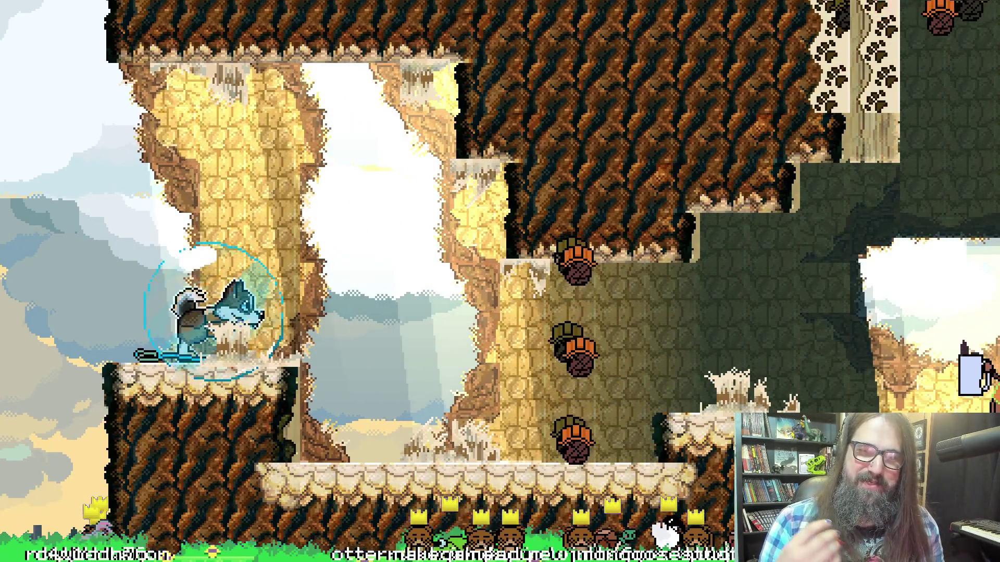
{"action": "key", "text": "Right"}
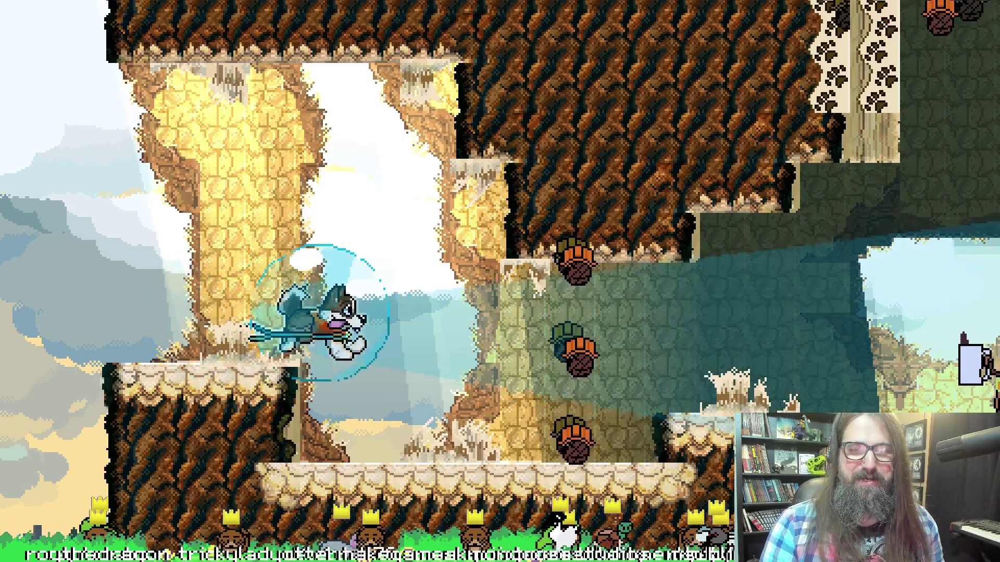
{"action": "key", "text": "Right"}
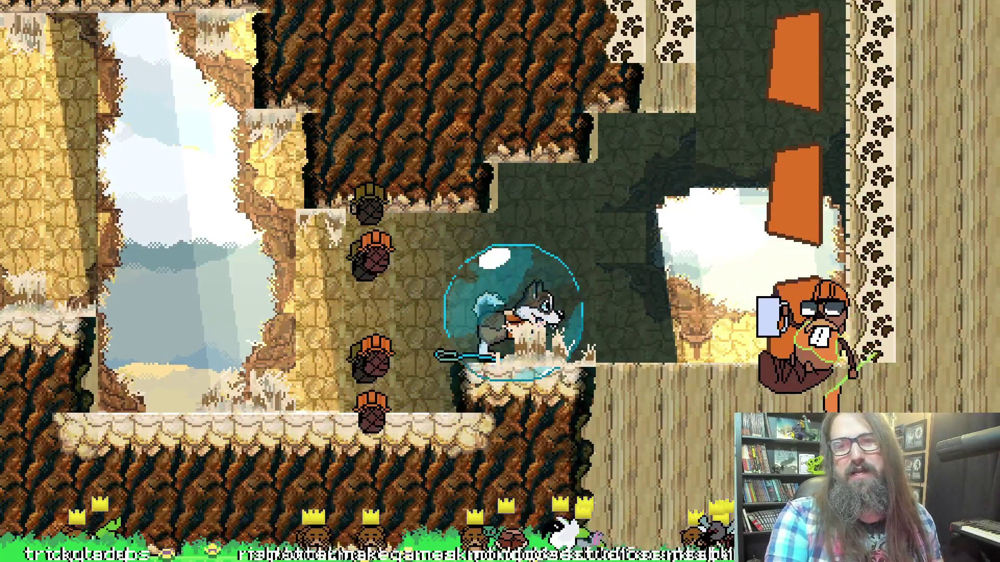
{"action": "key", "text": "alt+Tab"}
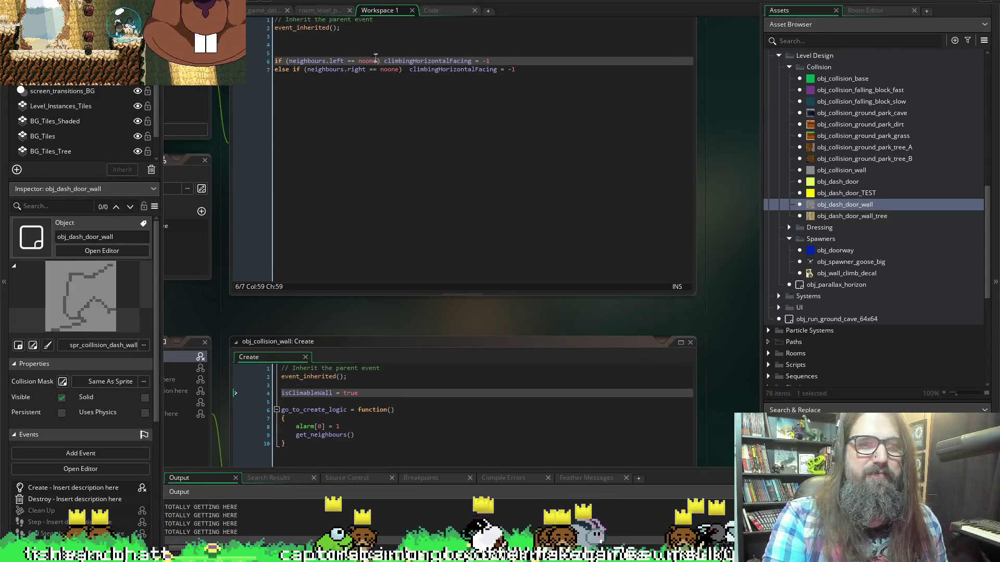
Change line 7's facing from -1 to 1 and playtest from Continue, moving the otter right.
{"action": "left_click", "coordinate": [81, 6]}
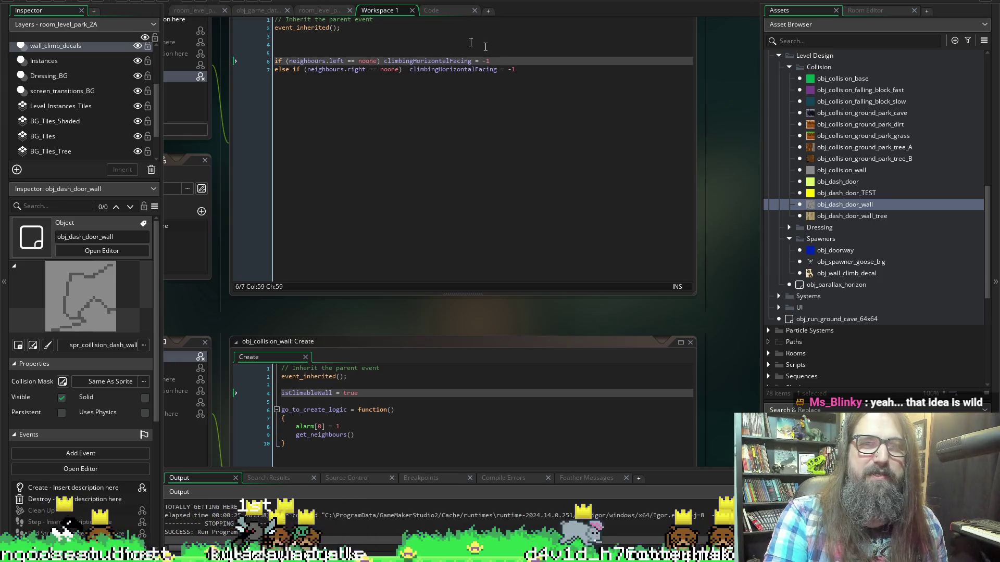
{"action": "left_click", "coordinate": [512, 70]}
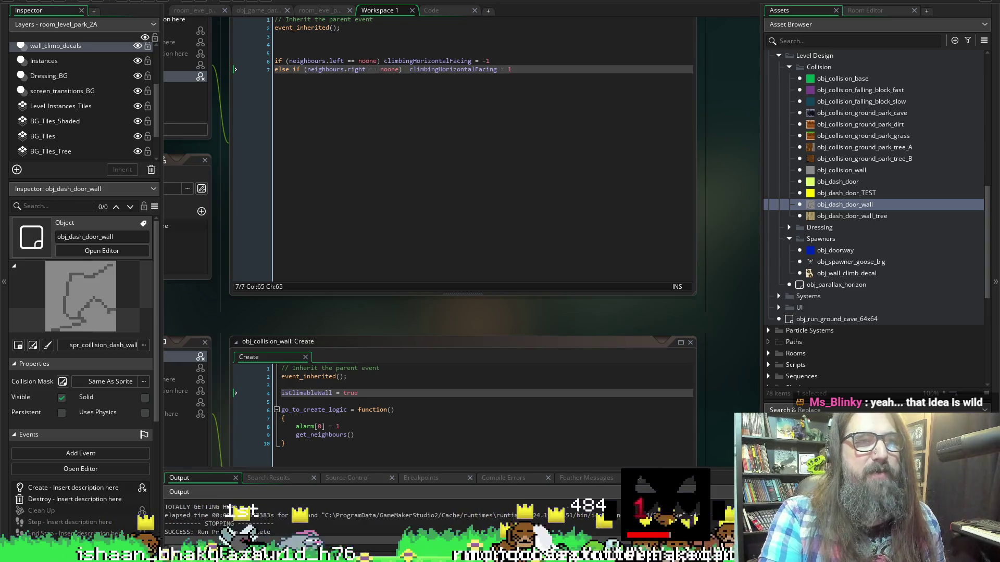
{"action": "left_click", "coordinate": [140, 1]}
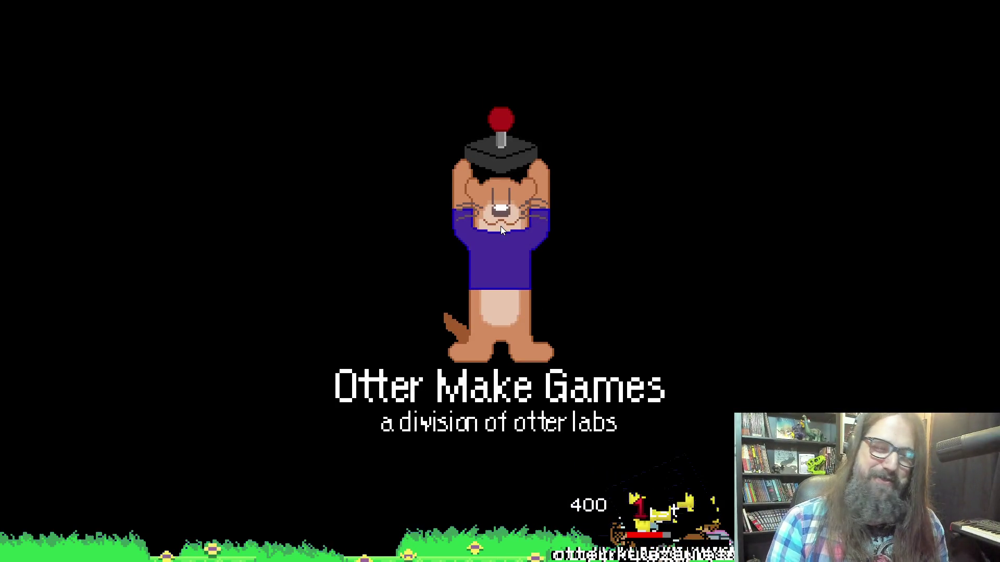
{"action": "key", "text": "Down"}
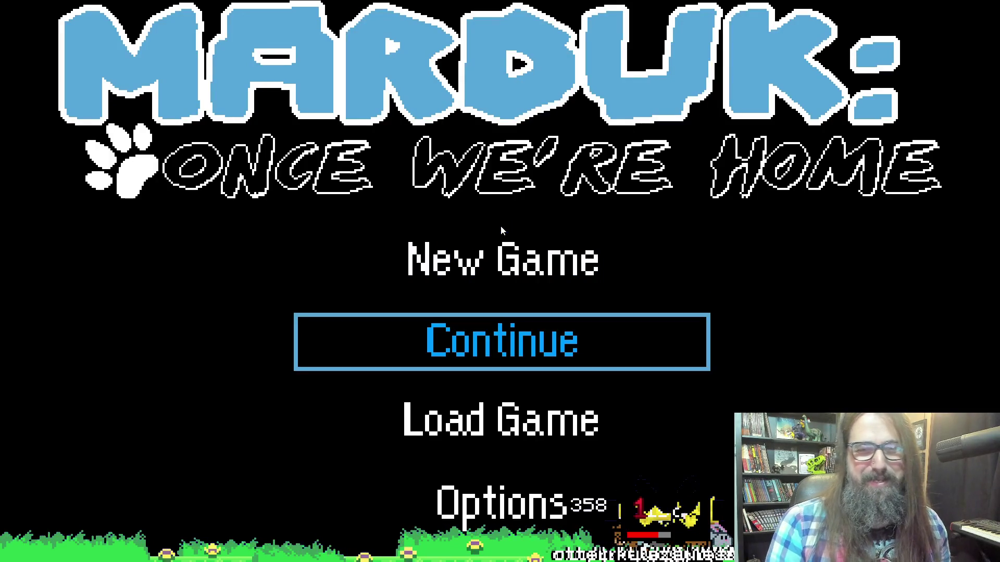
{"action": "key", "text": "Return"}
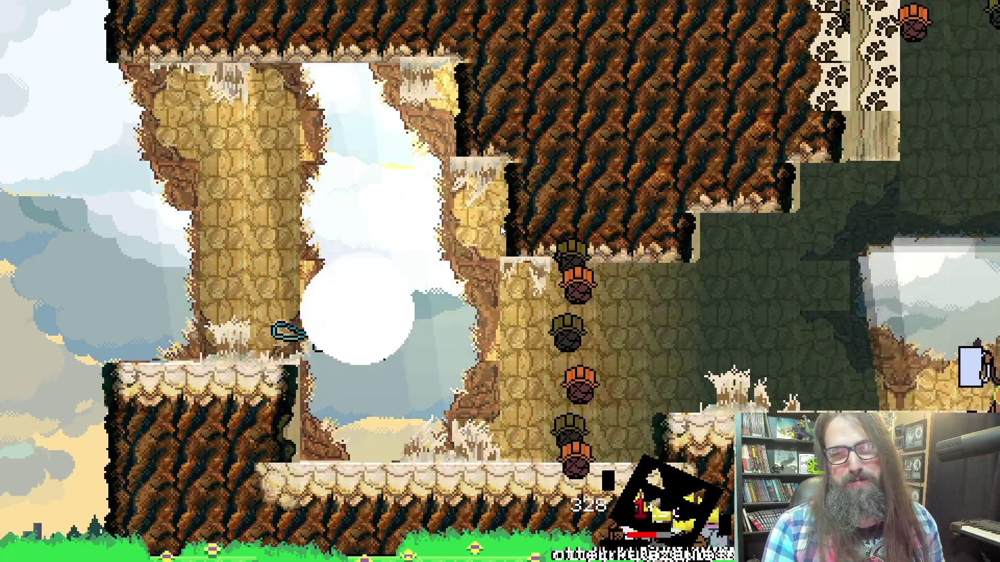
{"action": "key", "text": "Right"}
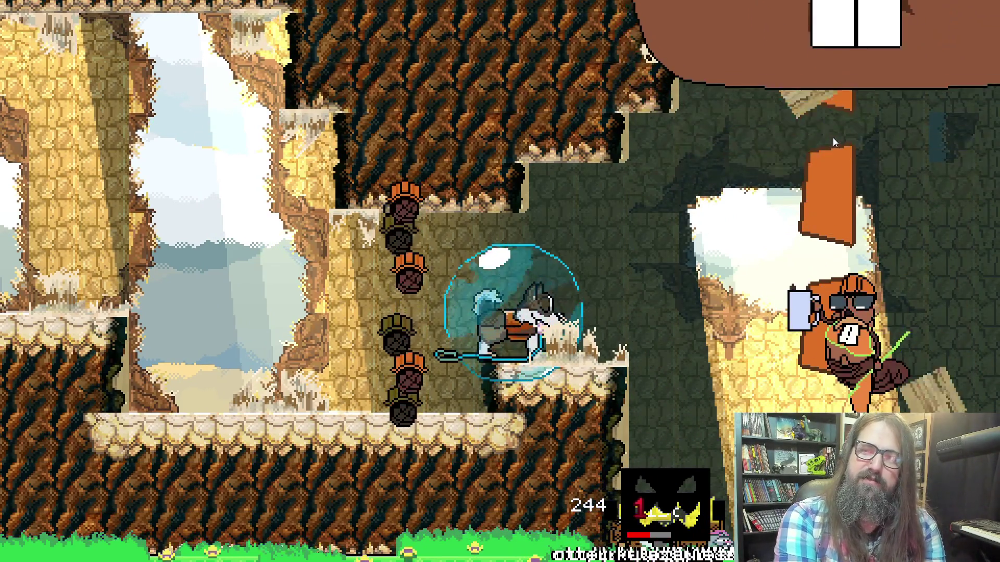
{"action": "key", "text": "alt+Tab"}
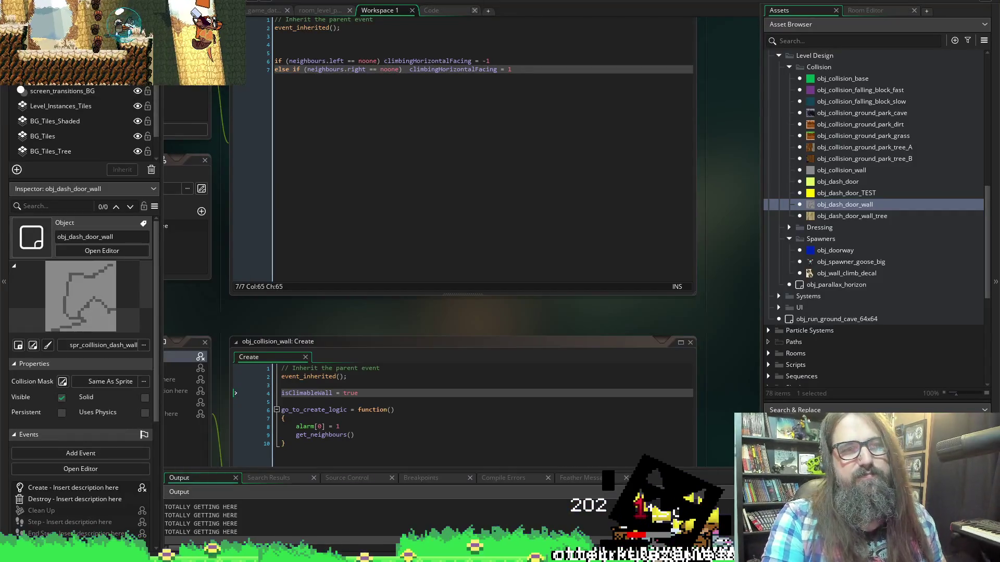
{"action": "left_click", "coordinate": [401, 86]}
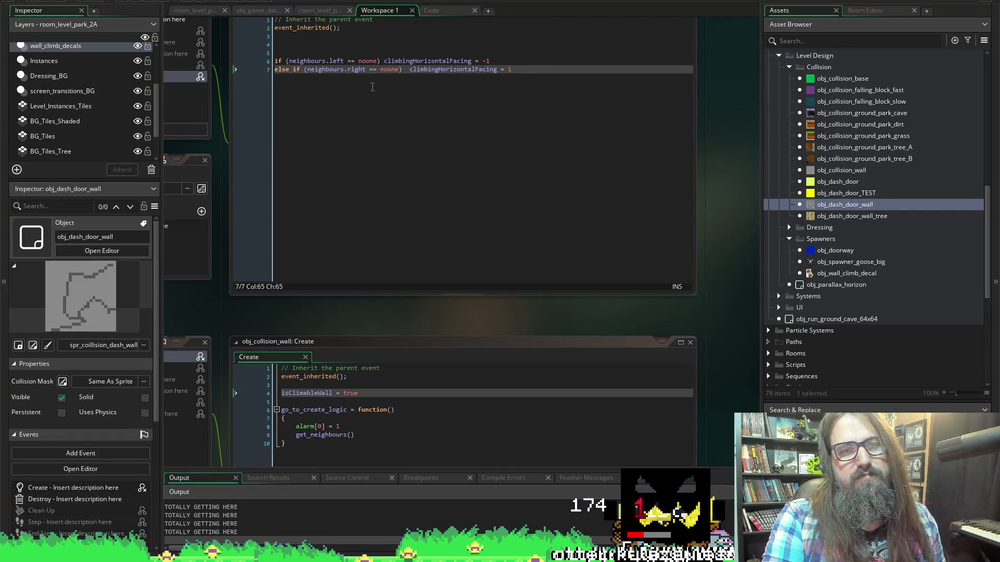
{"action": "left_click", "coordinate": [546, 70]}
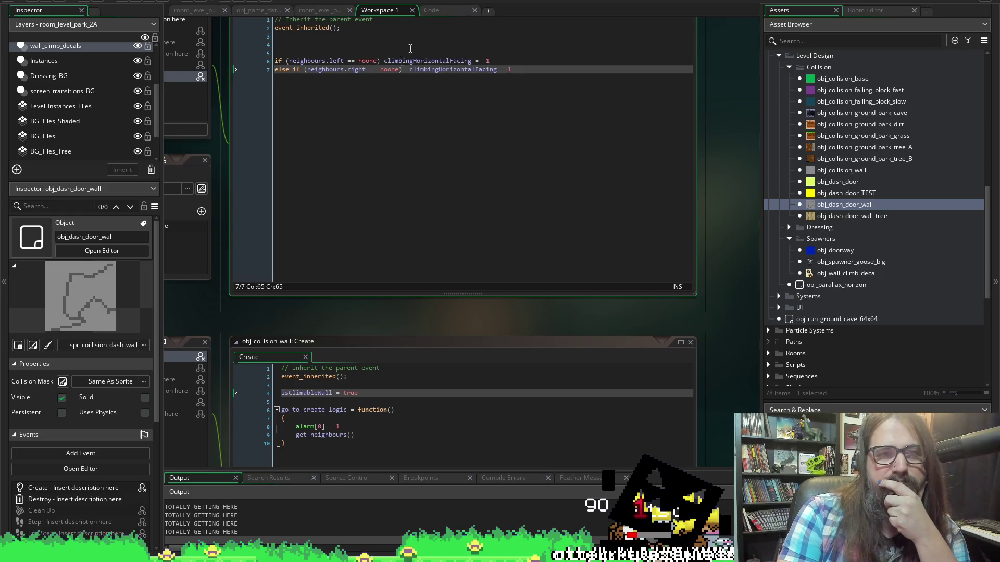
{"action": "scroll", "coordinate": [734, 184], "scroll_direction": "down", "scroll_amount": 8}
{"action": "scroll", "coordinate": [734, 183], "scroll_direction": "up", "scroll_amount": 7}
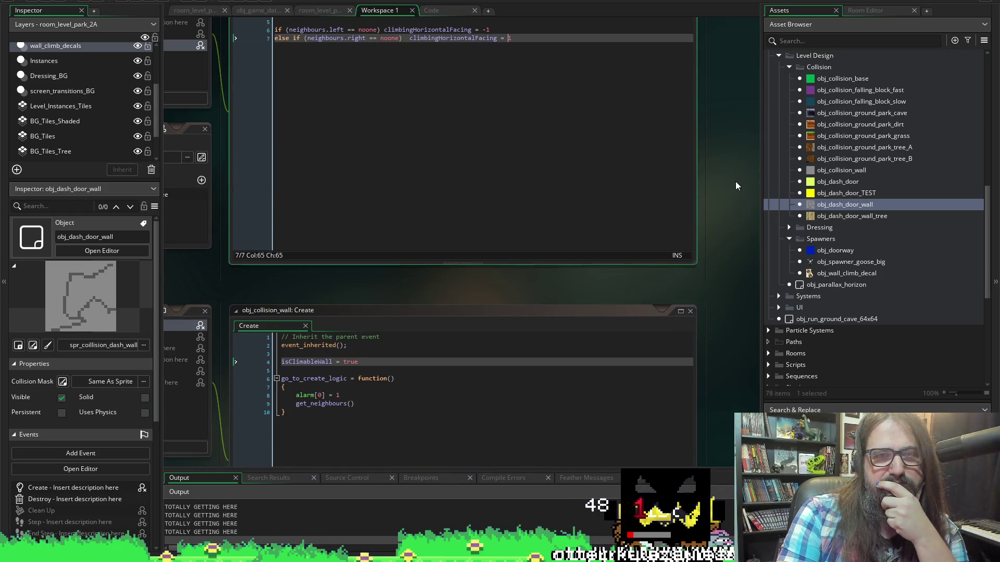
{"action": "left_click", "coordinate": [448, 9]}
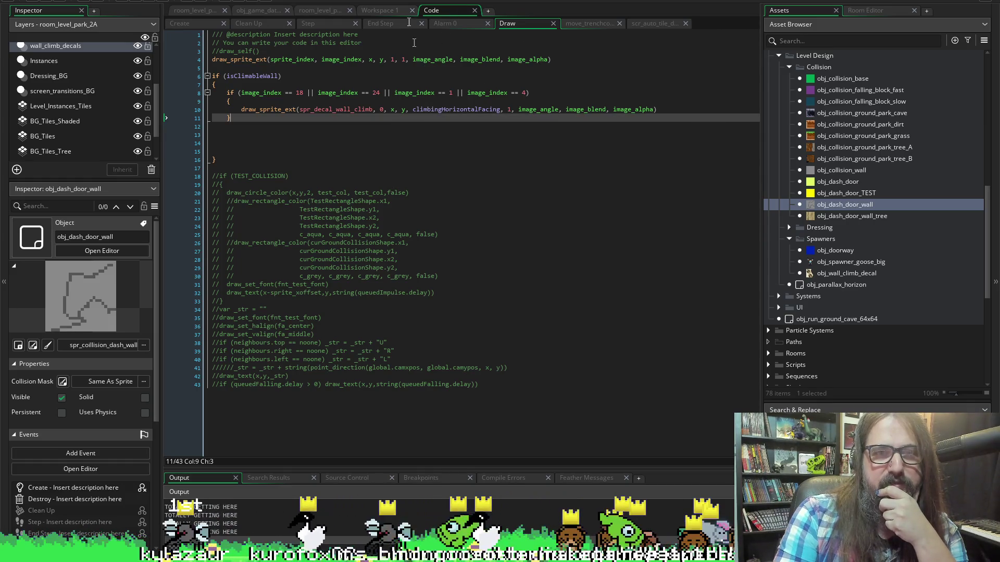
{"action": "double_click", "coordinate": [426, 109]}
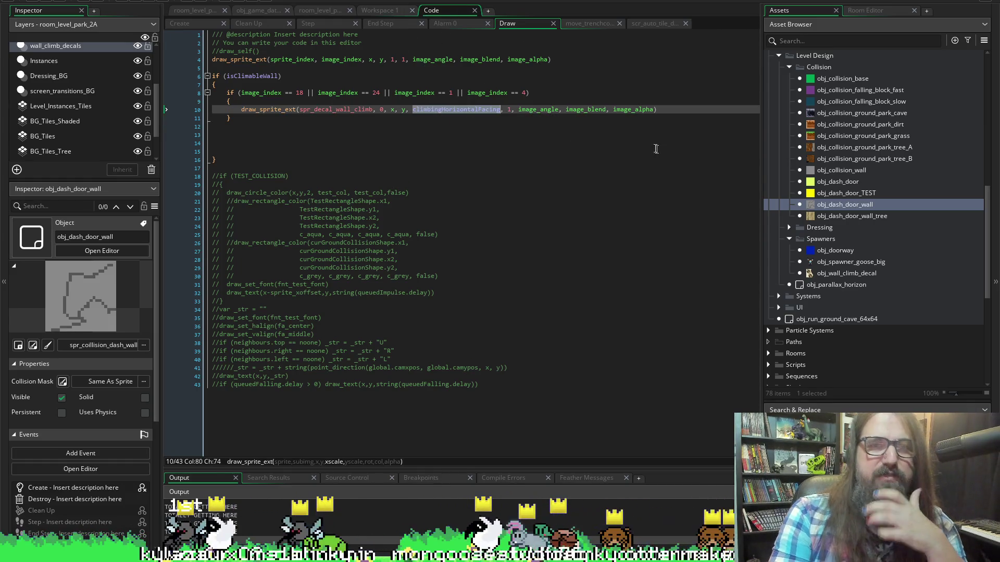
{"action": "left_click", "coordinate": [185, 26]}
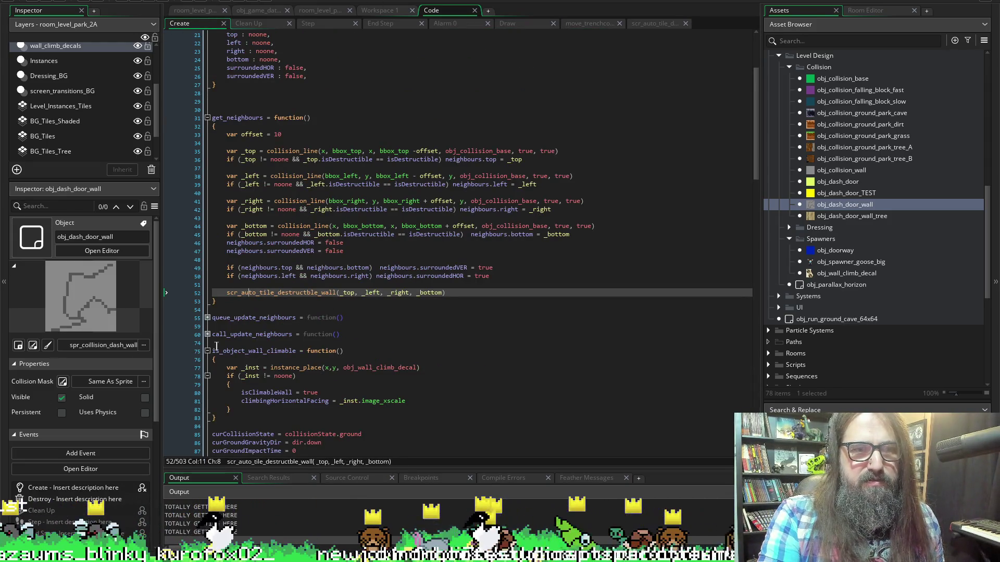
{"action": "scroll", "coordinate": [216, 346], "scroll_direction": "down", "scroll_amount": 2}
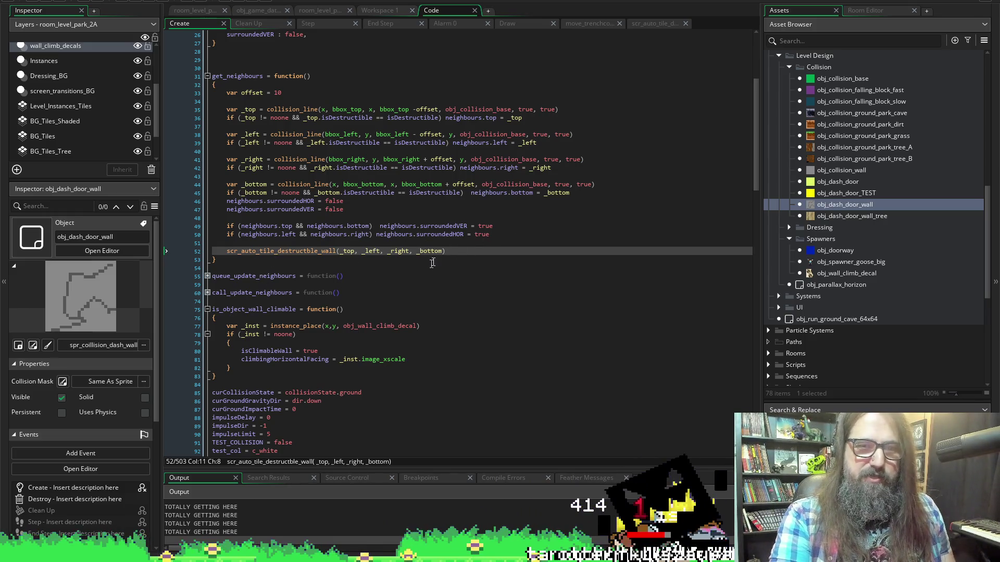
{"action": "left_click", "coordinate": [451, 251]}
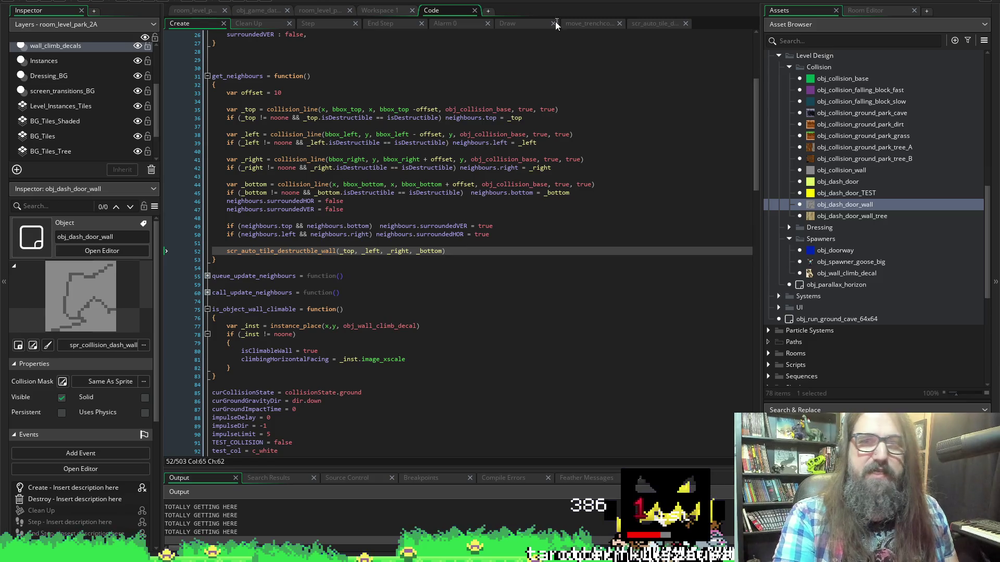
{"action": "left_click", "coordinate": [515, 24]}
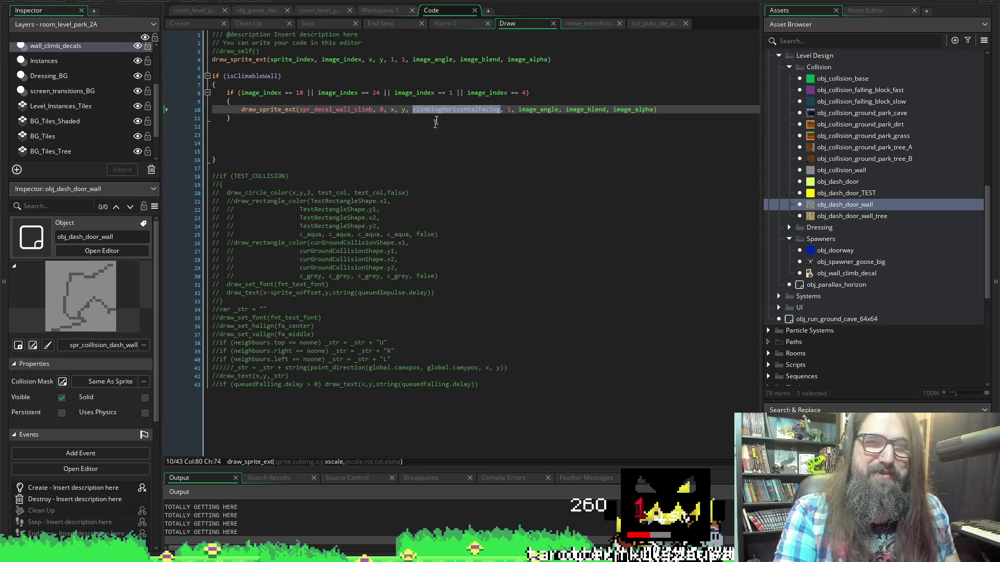
{"action": "left_click", "coordinate": [365, 119]}
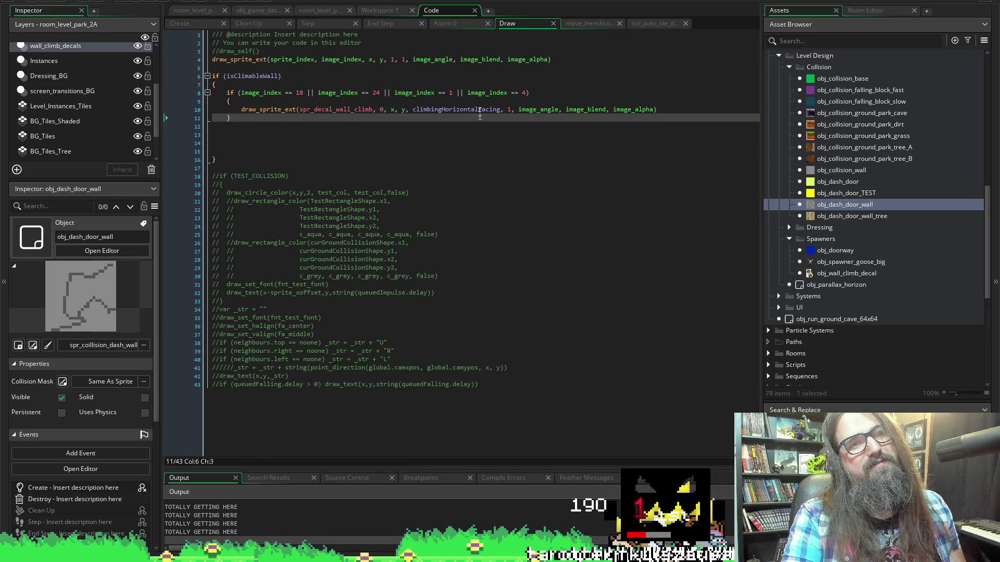
{"action": "mouse_move", "coordinate": [447, 109]}
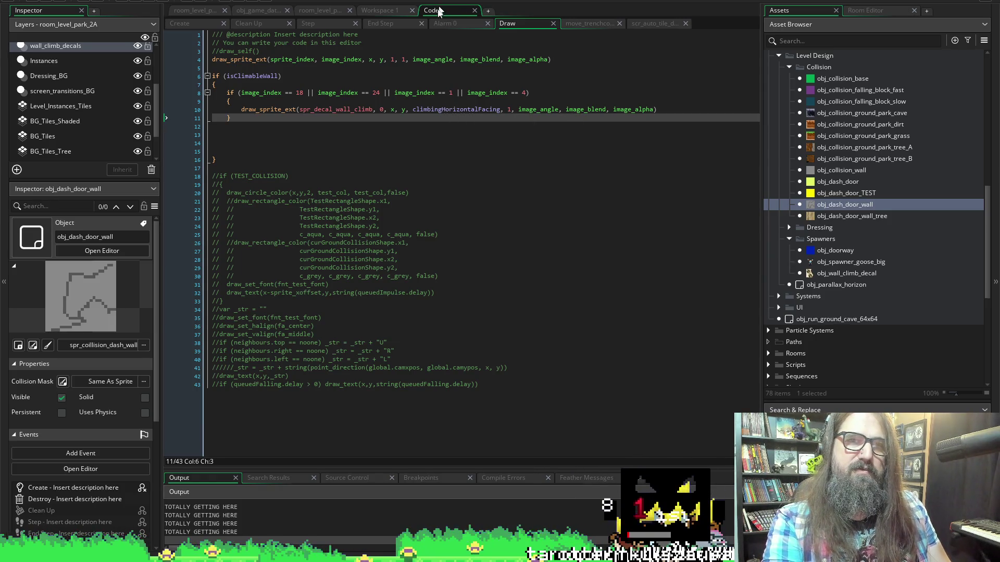
{"action": "left_click", "coordinate": [391, 11]}
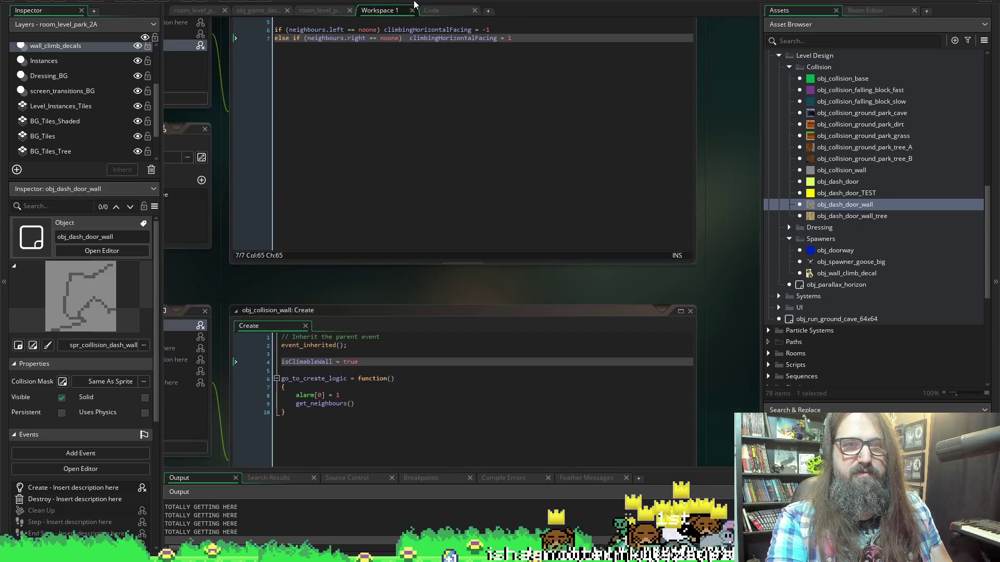
Bring obj_dash_door_wall's Draw code into view and put the caret on empty line 5.
{"action": "scroll", "coordinate": [323, 169], "scroll_direction": "up", "scroll_amount": 3}
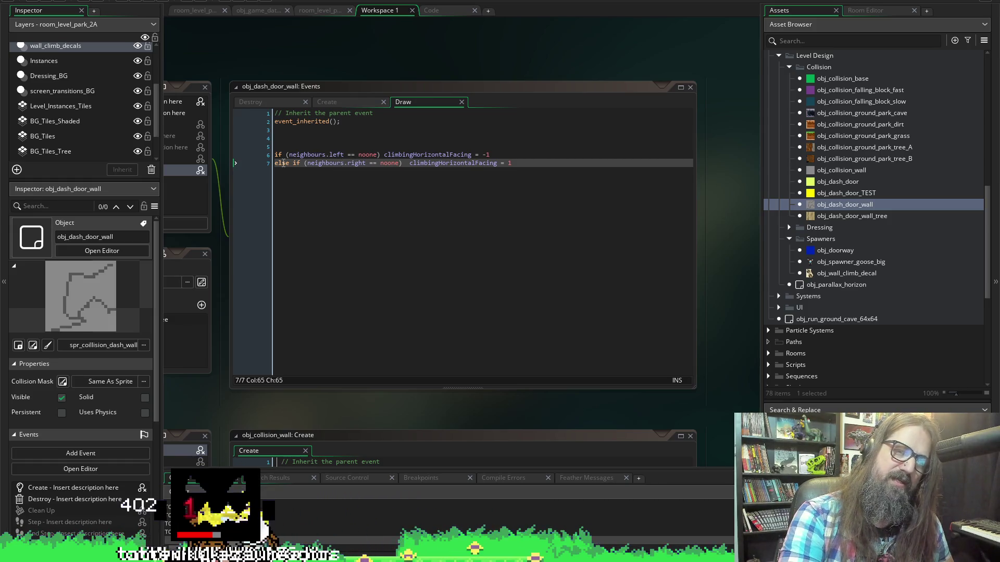
{"action": "mouse_move", "coordinate": [298, 156]}
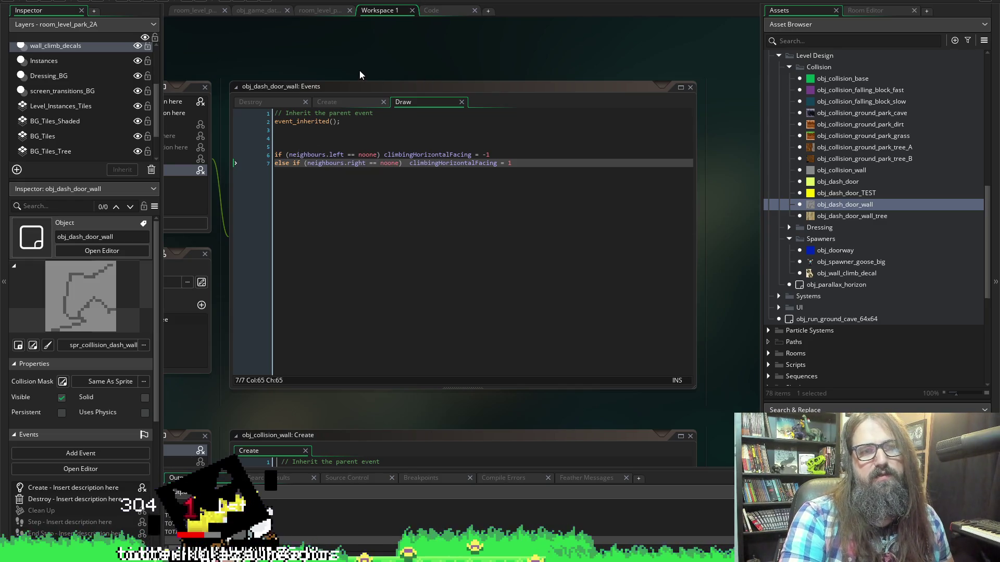
{"action": "scroll", "coordinate": [410, 73], "scroll_direction": "left", "scroll_amount": 3}
{"action": "left_click", "coordinate": [410, 145]}
{"action": "type", "text": "p"}
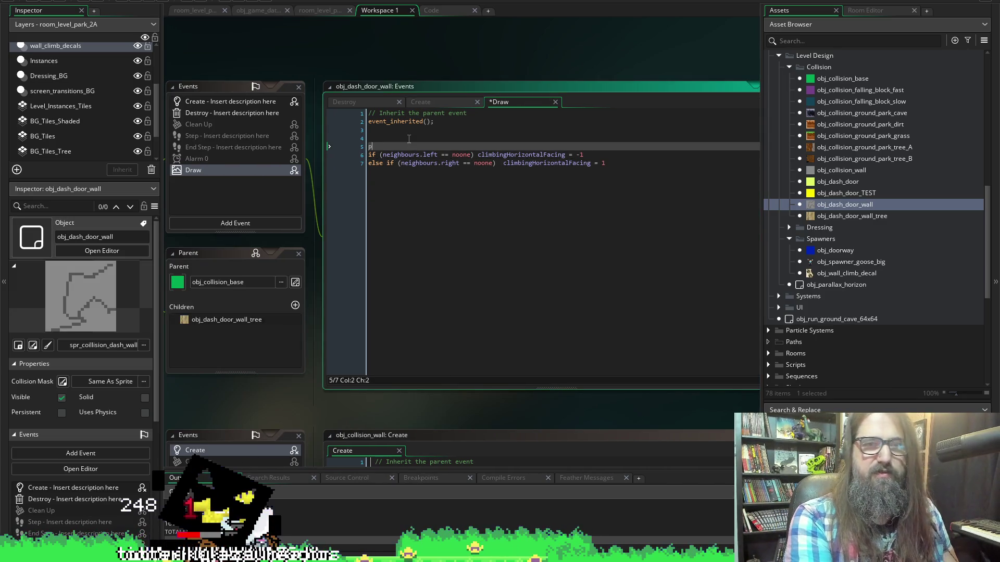
Add print("IS THIS EVEN HAPPENING?") above the facing if/else and save.
{"action": "type", "text": "rint(\""}
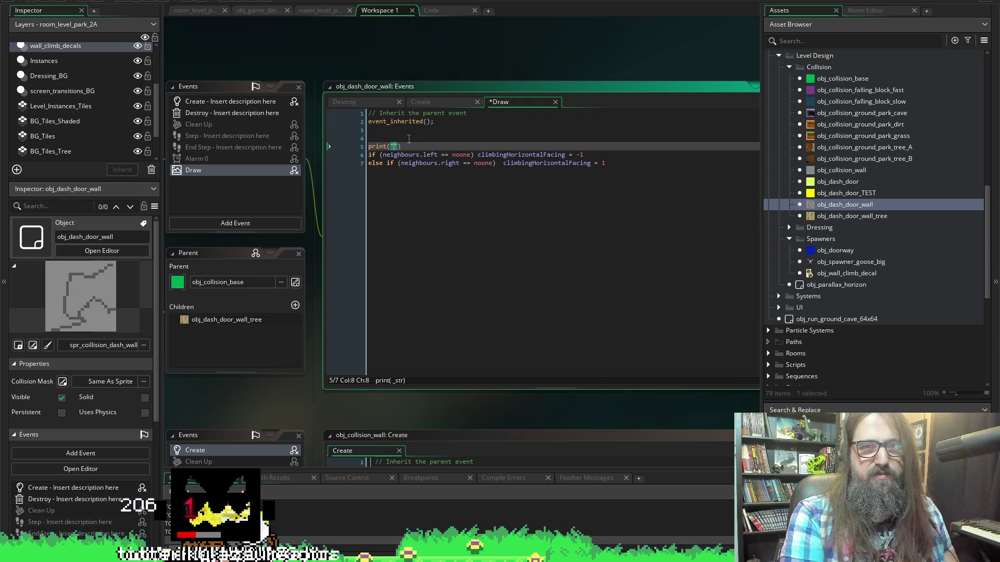
{"action": "type", "text": "IS THIS EVEN HAPP"}
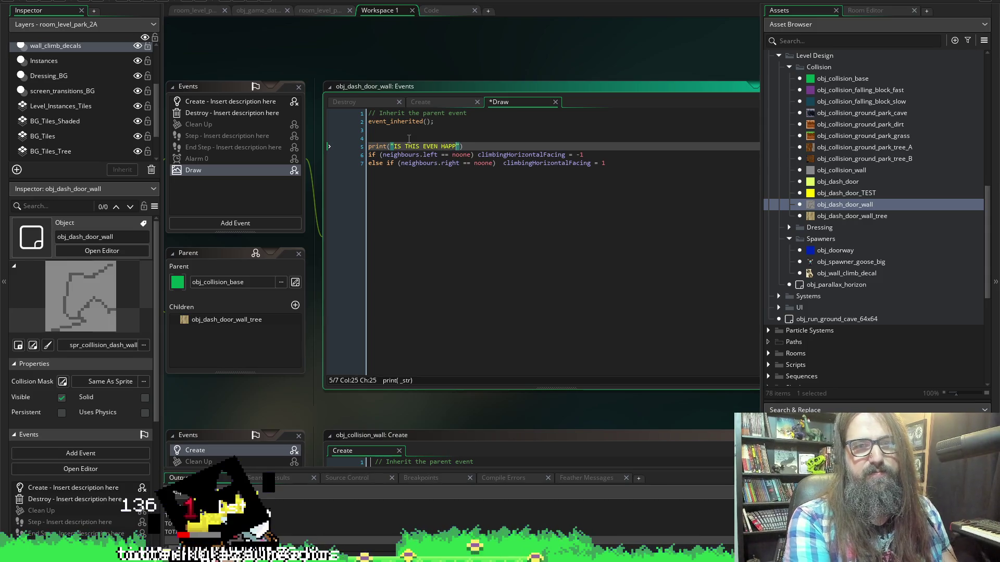
{"action": "key", "text": "BackSpace"}
{"action": "type", "text": "PPENING?"}
{"action": "key", "text": "ctrl+s"}
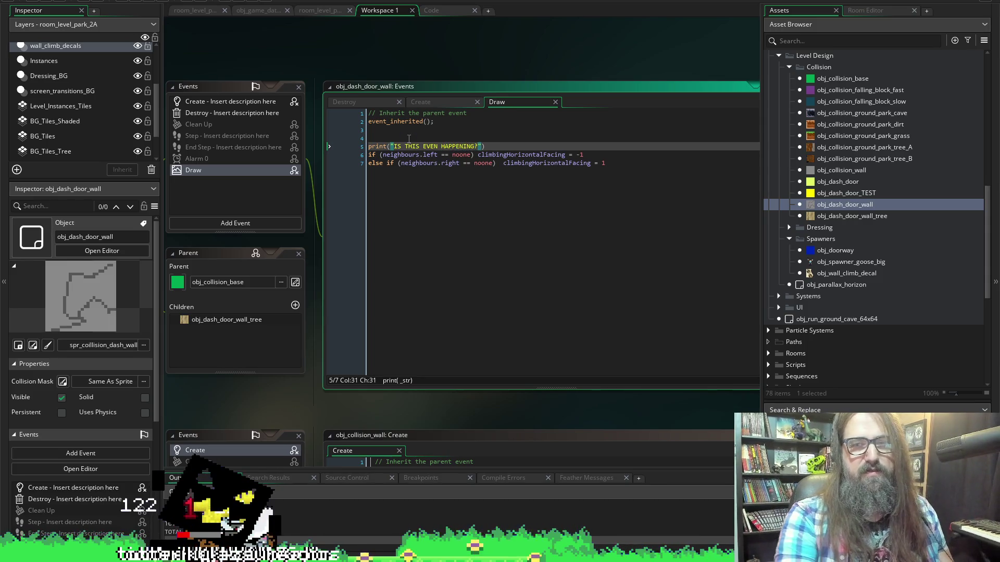
Inspect obj_dash_door_wall_tree, close it, then stop and relaunch the game.
{"action": "left_click", "coordinate": [853, 215]}
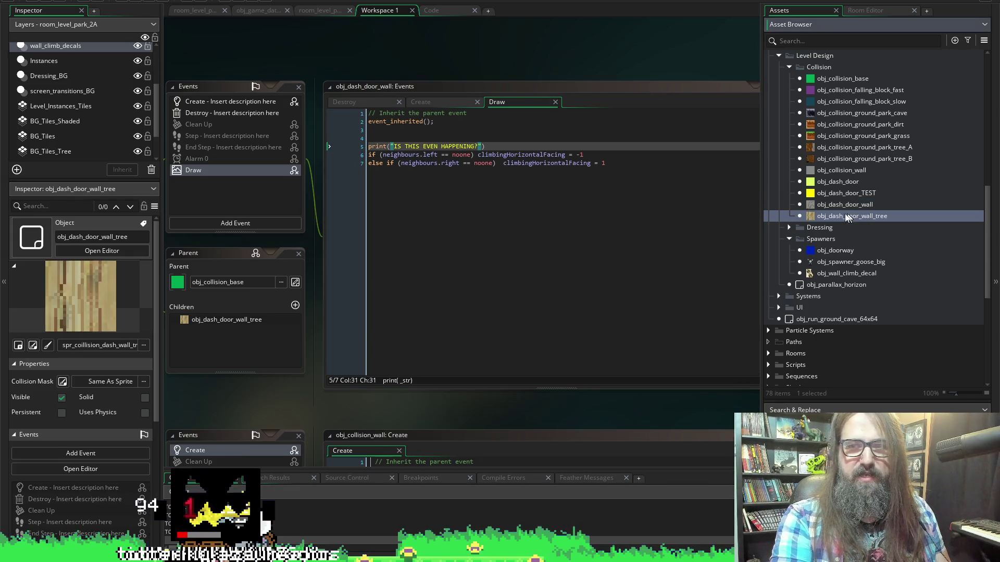
{"action": "double_click", "coordinate": [848, 216]}
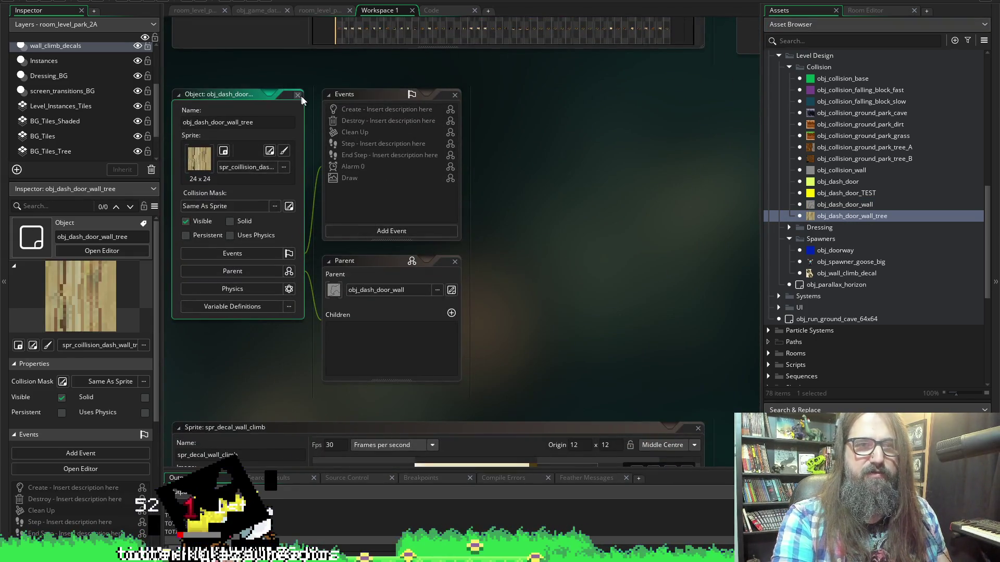
{"action": "left_click", "coordinate": [452, 289]}
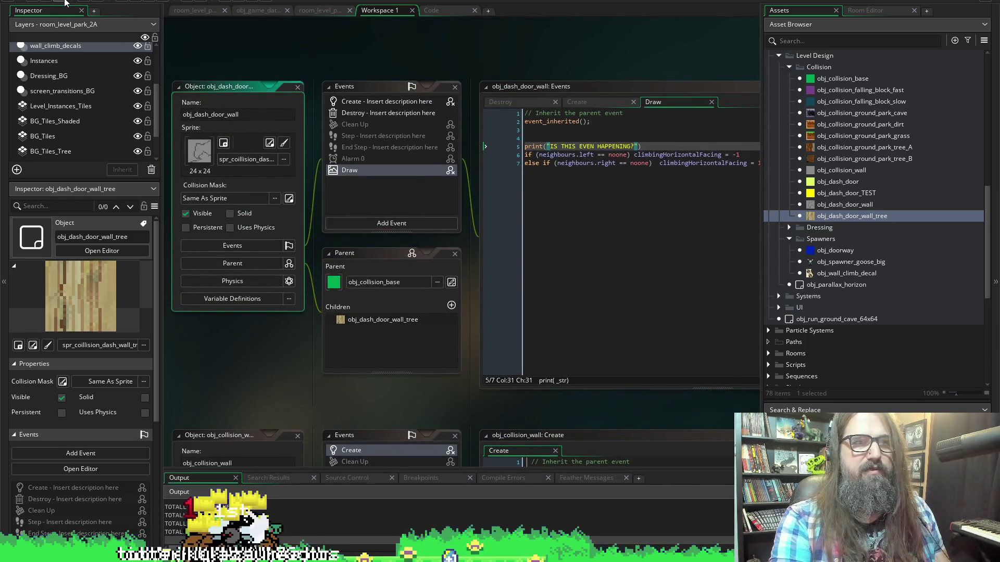
{"action": "left_click", "coordinate": [133, 1]}
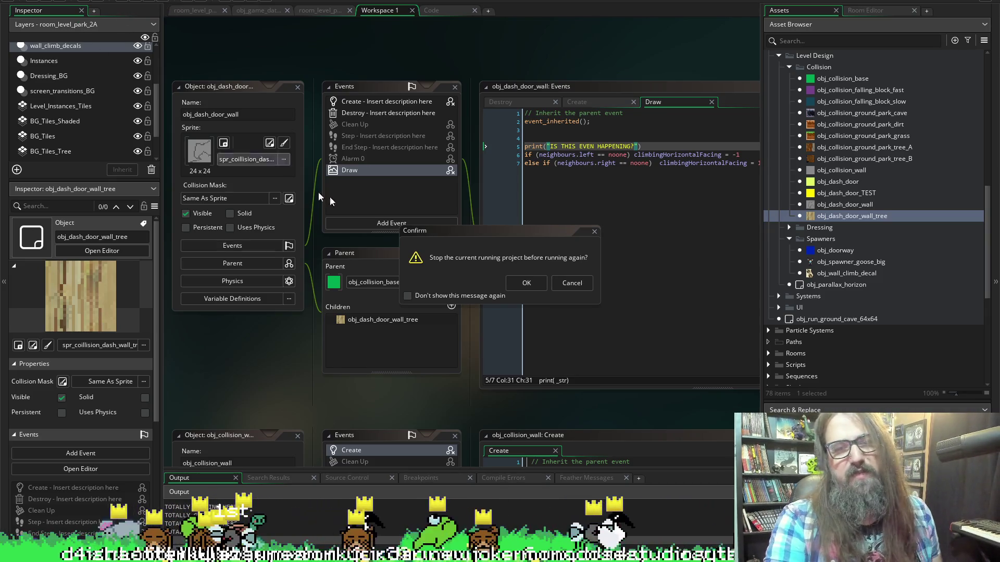
{"action": "left_click", "coordinate": [527, 286]}
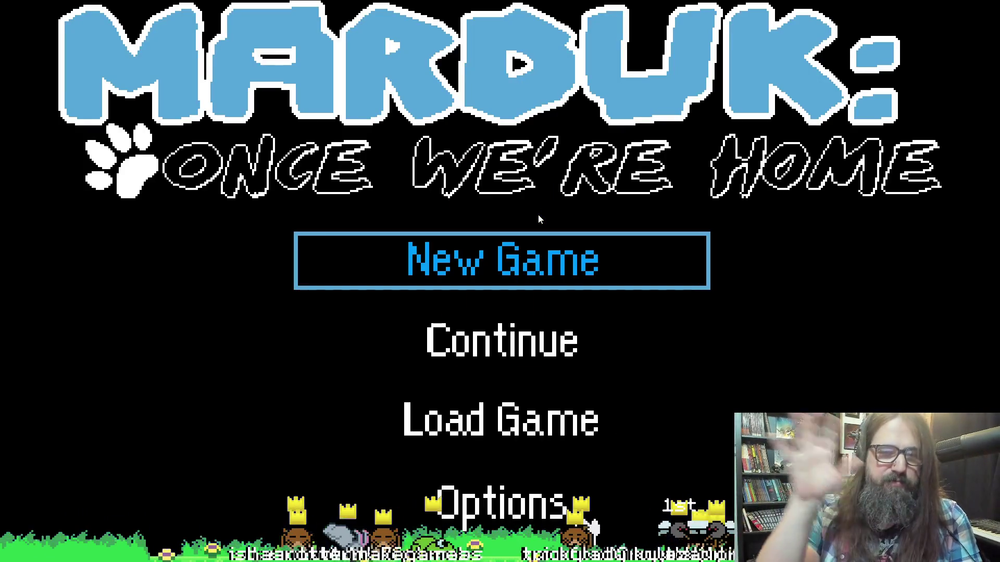
Continue into the level, leave fullscreen, and return to the editor's output log.
{"action": "key", "text": "Down"}
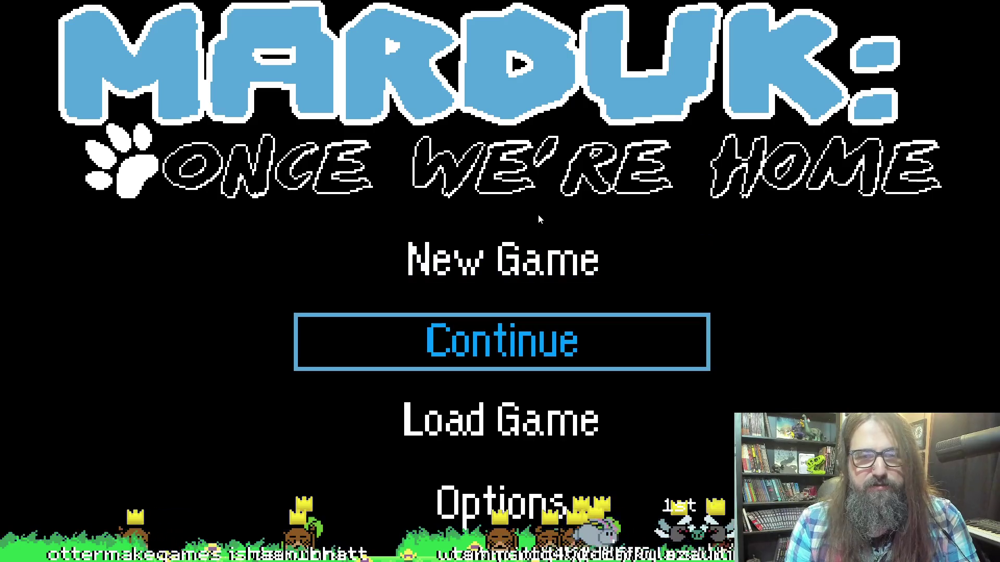
{"action": "key", "text": "Return"}
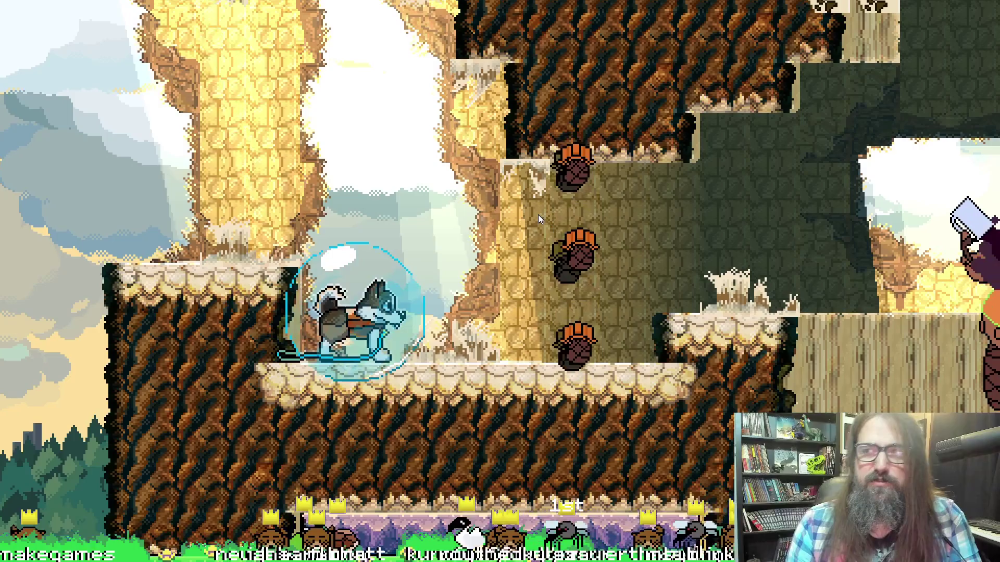
{"action": "key", "text": "alt+Return"}
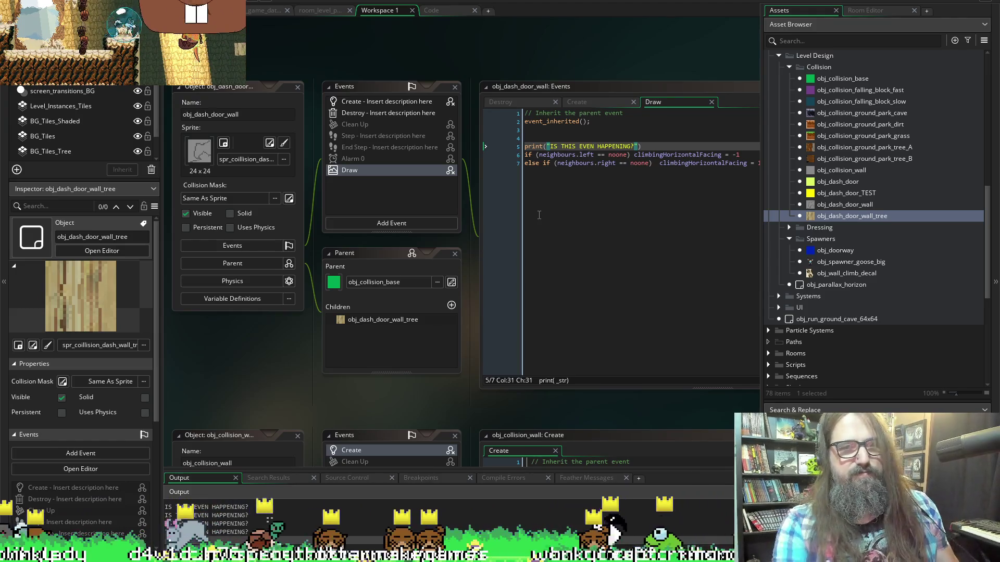
{"action": "left_click", "coordinate": [334, 53]}
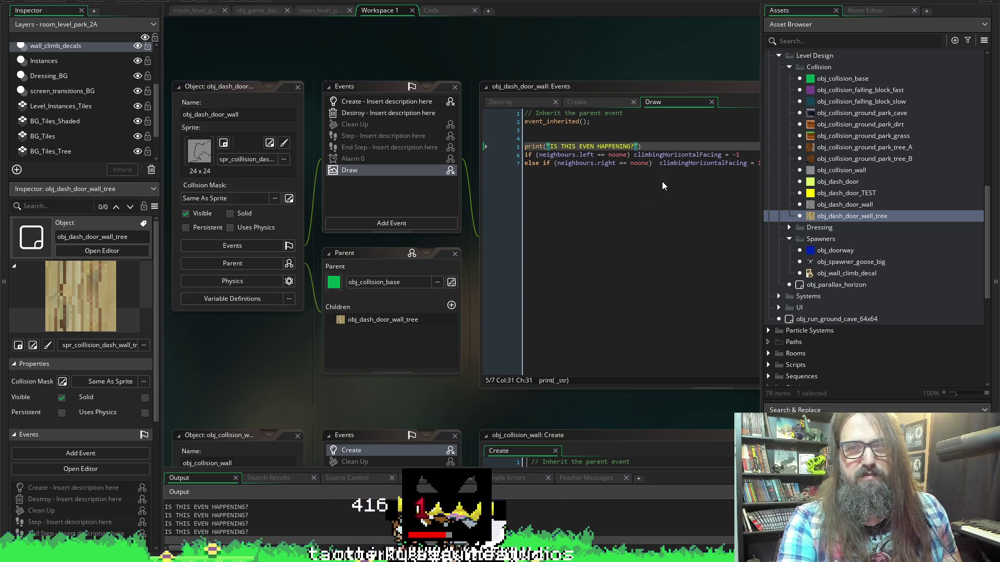
Change the right-neighbour line's climbingHorizontalFacing value from 1 to -1.
{"action": "scroll", "coordinate": [662, 181], "scroll_direction": "right", "scroll_amount": 2}
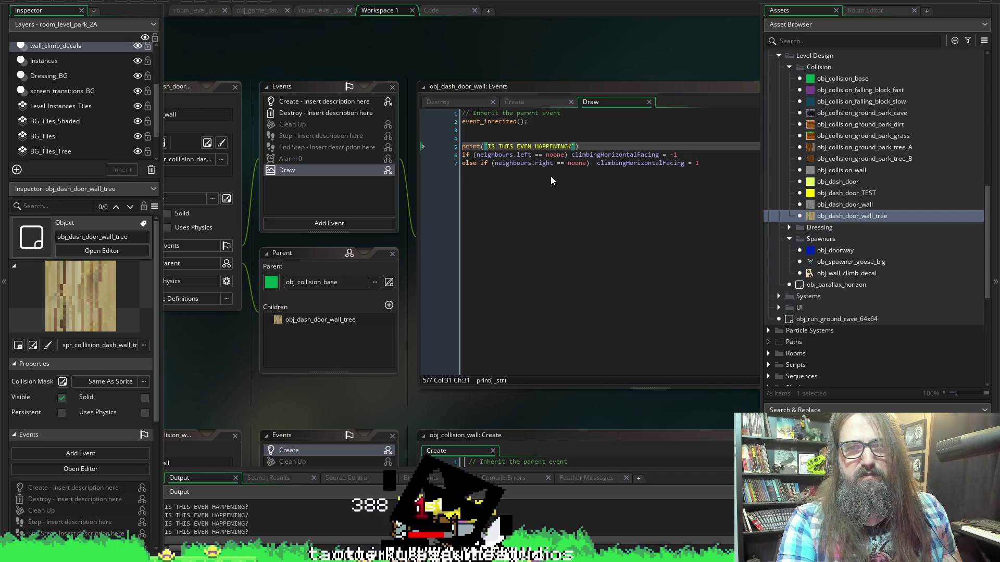
{"action": "left_click", "coordinate": [630, 163]}
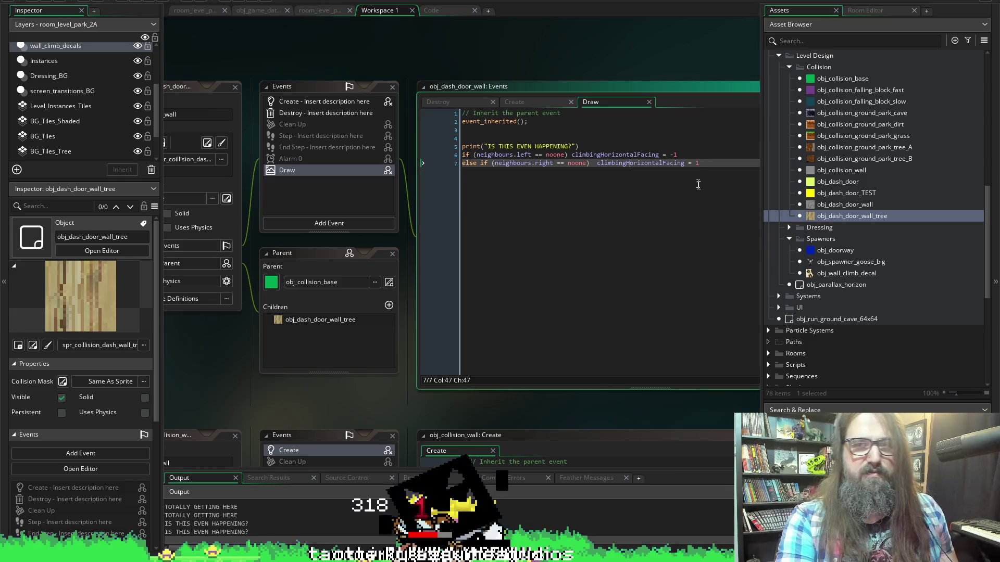
{"action": "type", "text": "-"}
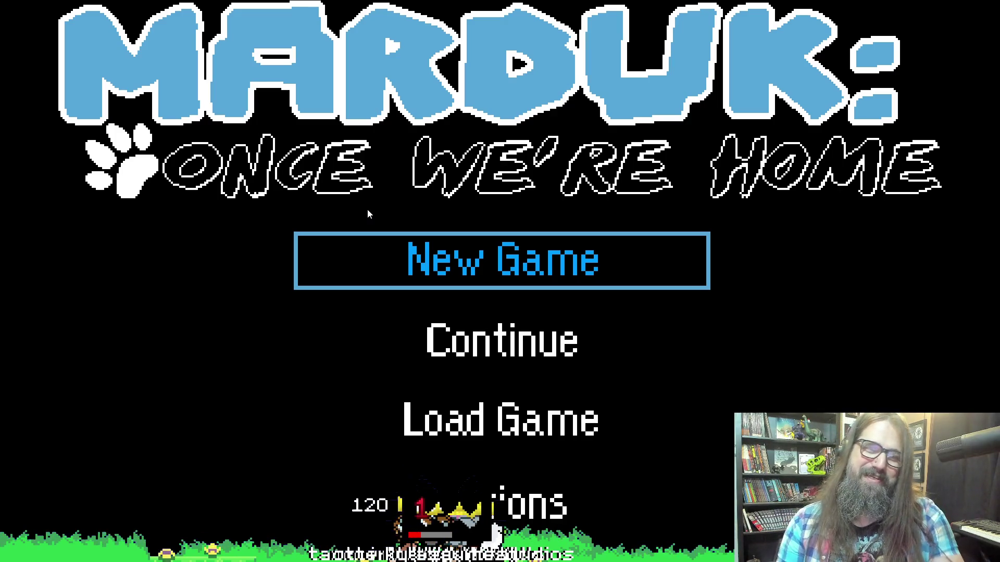
Choose Continue on the title menu, walk the character right to the walls, then exit fullscreen.
{"action": "key", "text": "Down"}
{"action": "key", "text": "Up"}
{"action": "key", "text": "Down"}
{"action": "key", "text": "Up"}
{"action": "key", "text": "Down"}
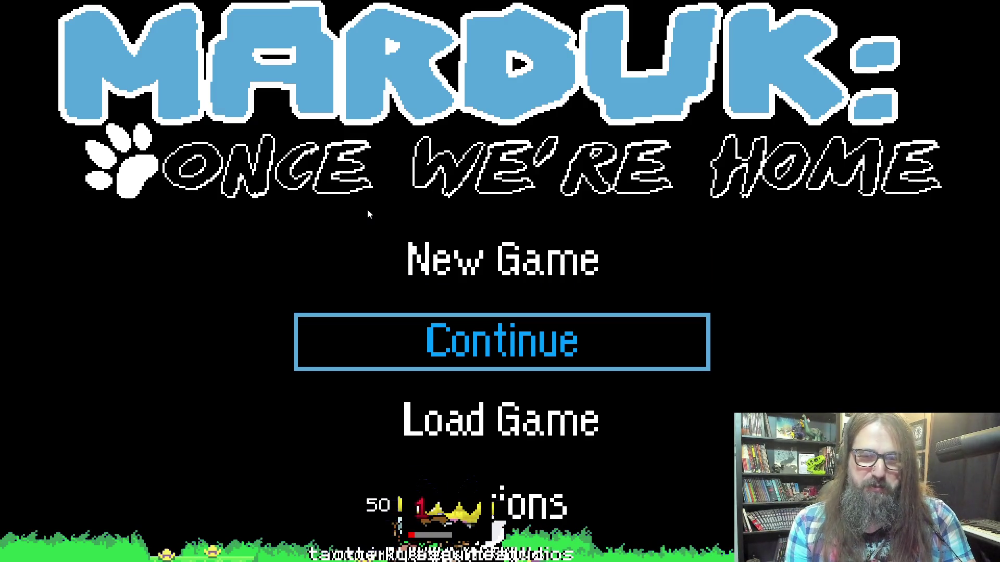
{"action": "key", "text": "Up"}
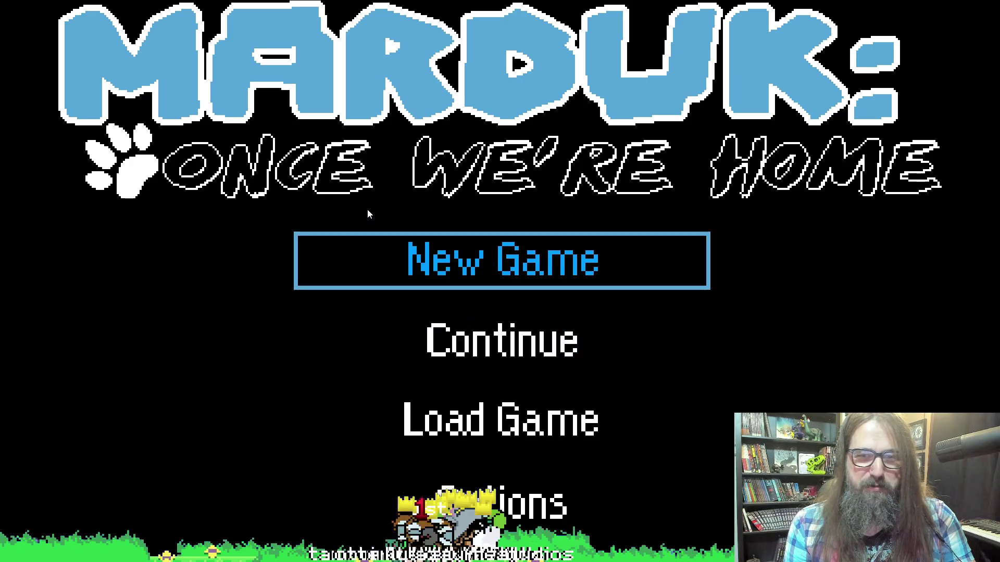
{"action": "key", "text": "Down"}
{"action": "key", "text": "Return"}
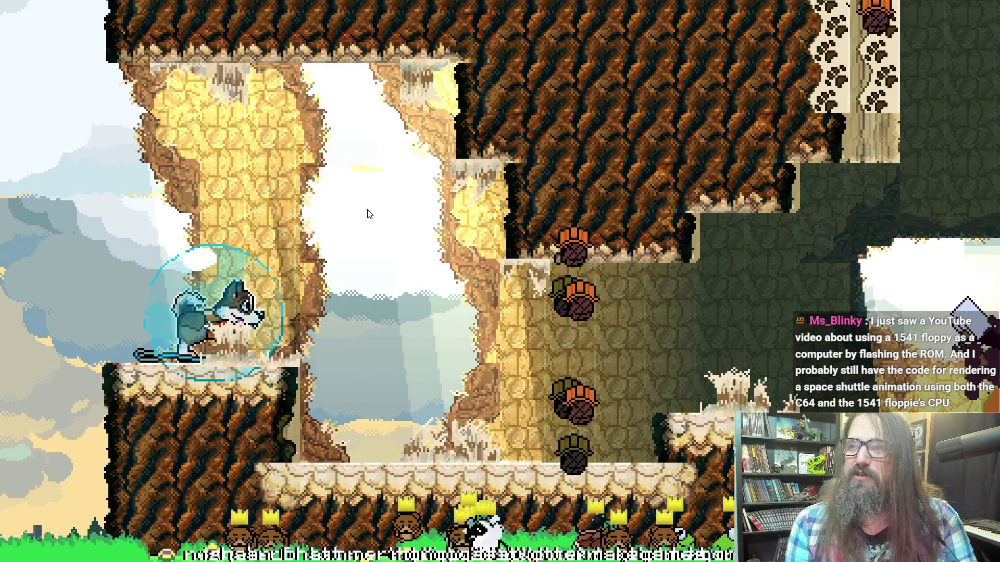
{"action": "key", "text": "Right"}
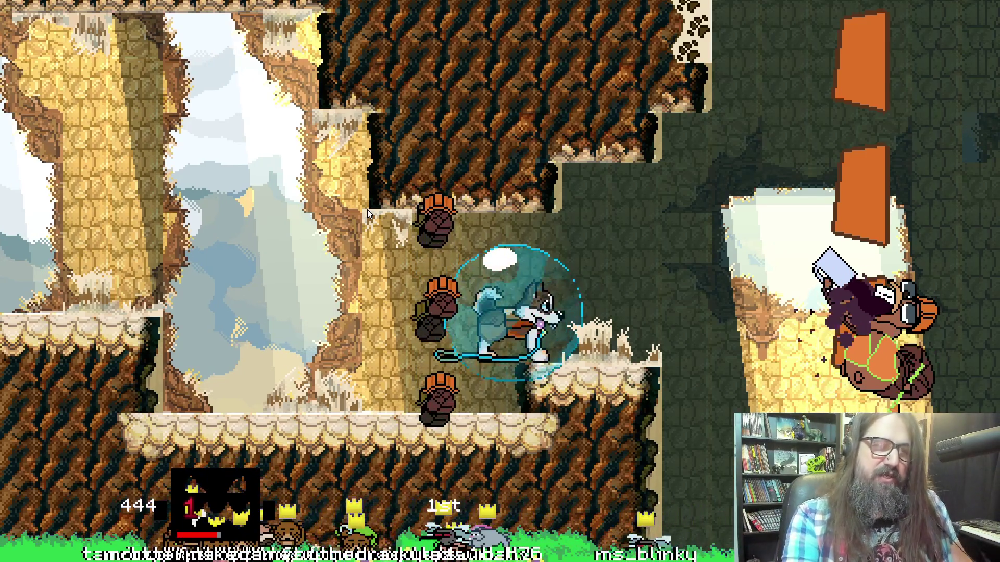
{"action": "key", "text": "alt+Tab"}
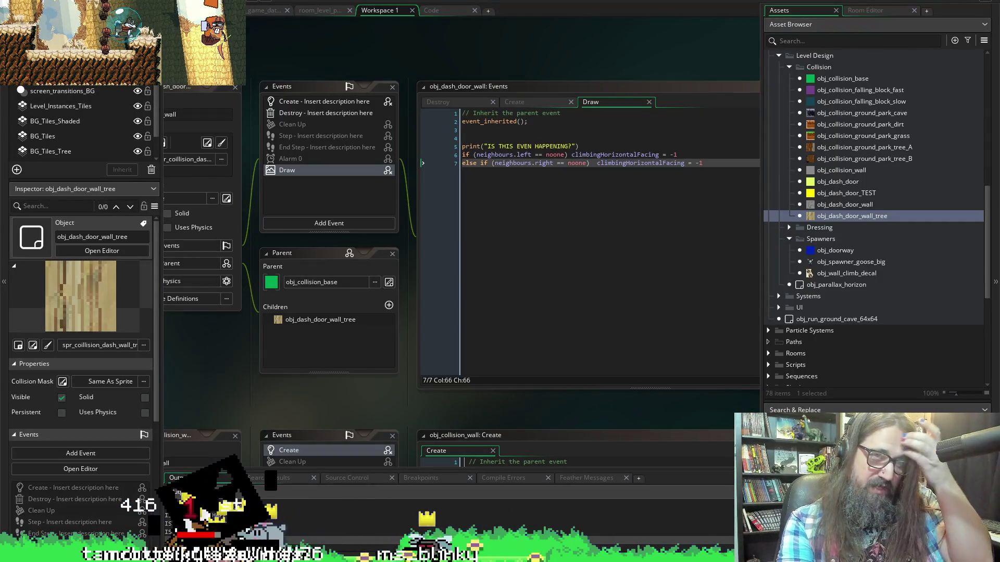
Stop the game and put the caret at the start of Draw code line 7.
{"action": "left_click", "coordinate": [313, 33]}
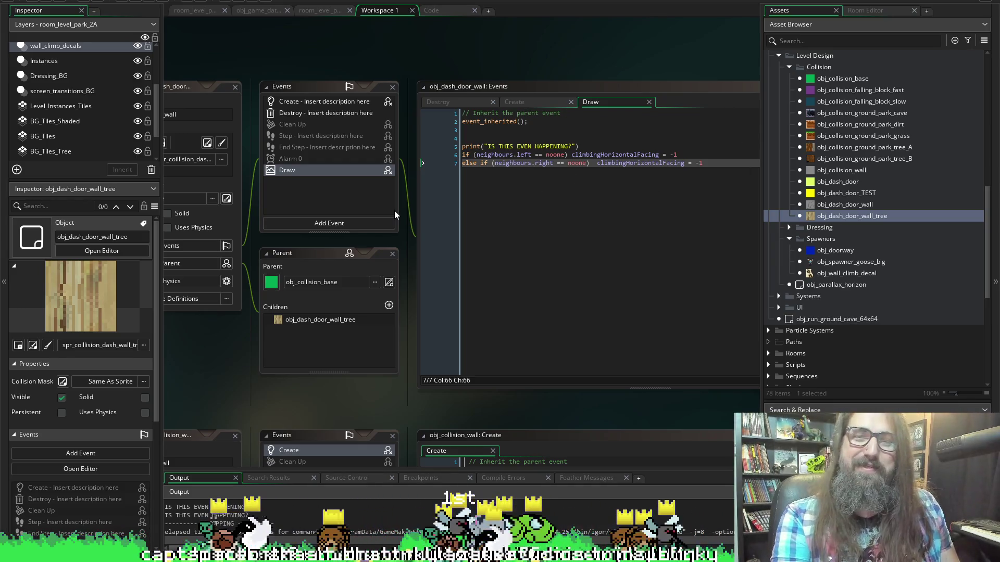
{"action": "left_click", "coordinate": [577, 223]}
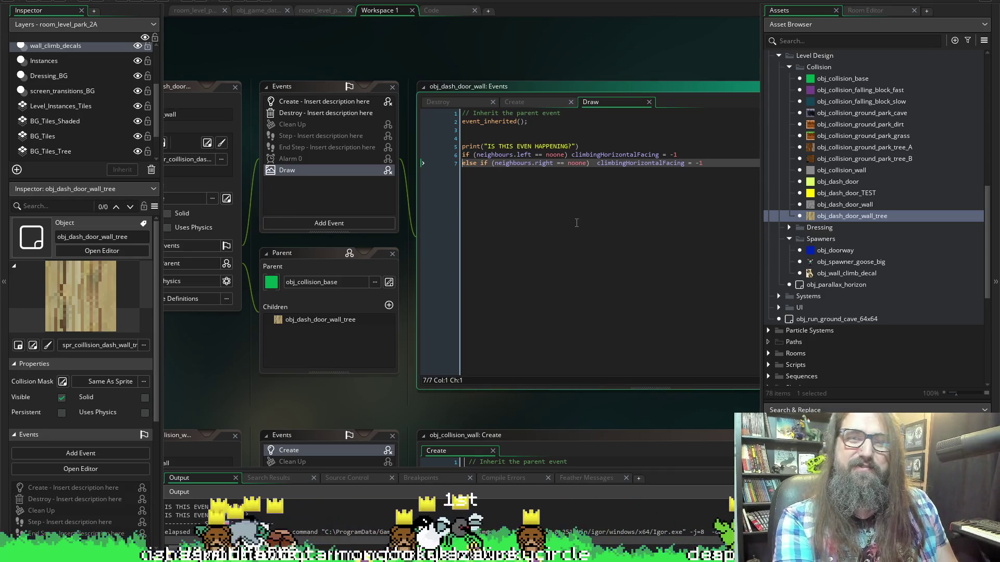
Comment out the right-neighbour else-if line with //, then playtest the level and exit.
{"action": "type", "text": "//"}
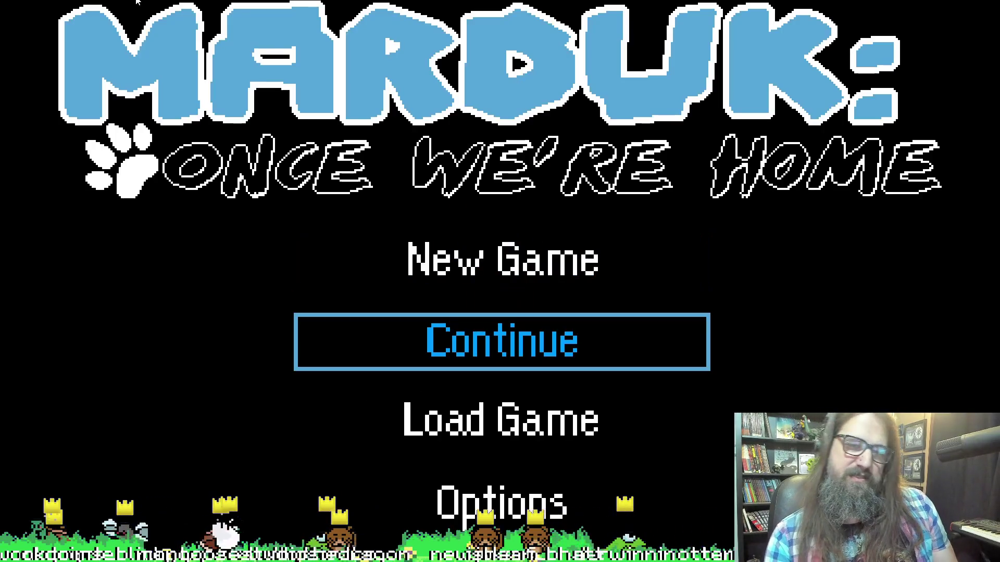
{"action": "key", "text": "Return"}
{"action": "key", "text": "Right"}
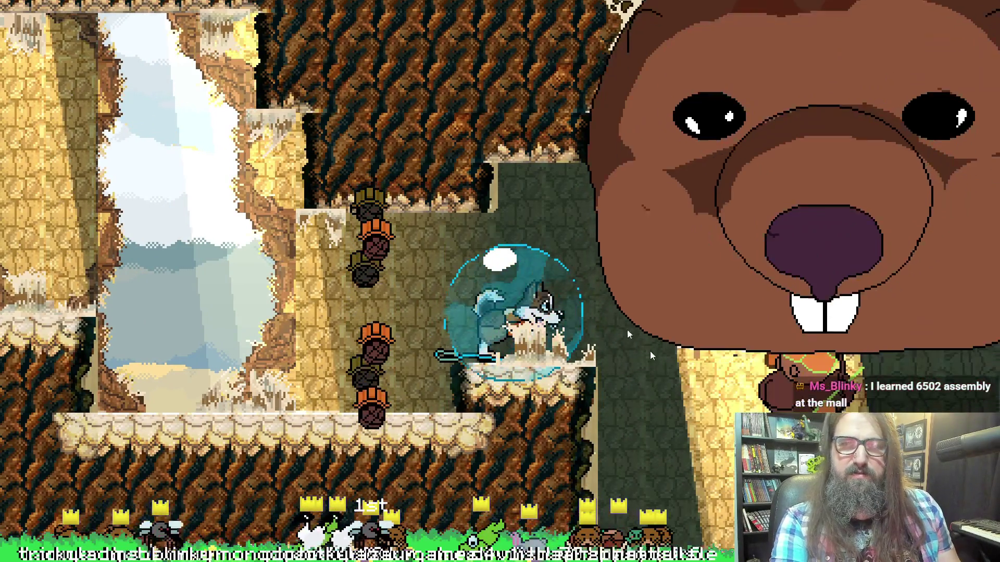
{"action": "key", "text": "Escape"}
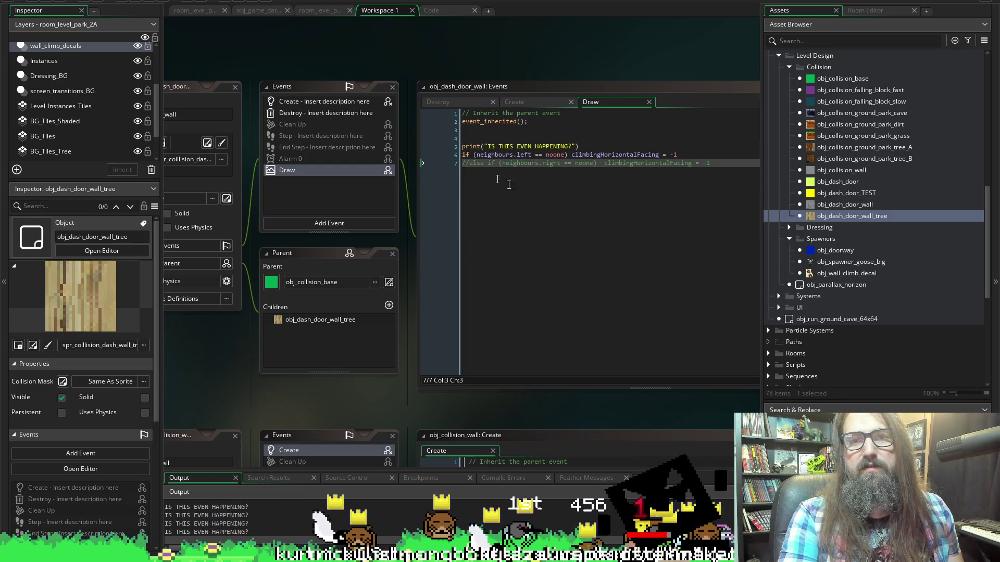
Uncomment the right-neighbour else-if line and select the print and neighbour-check lines.
{"action": "left_click", "coordinate": [467, 164]}
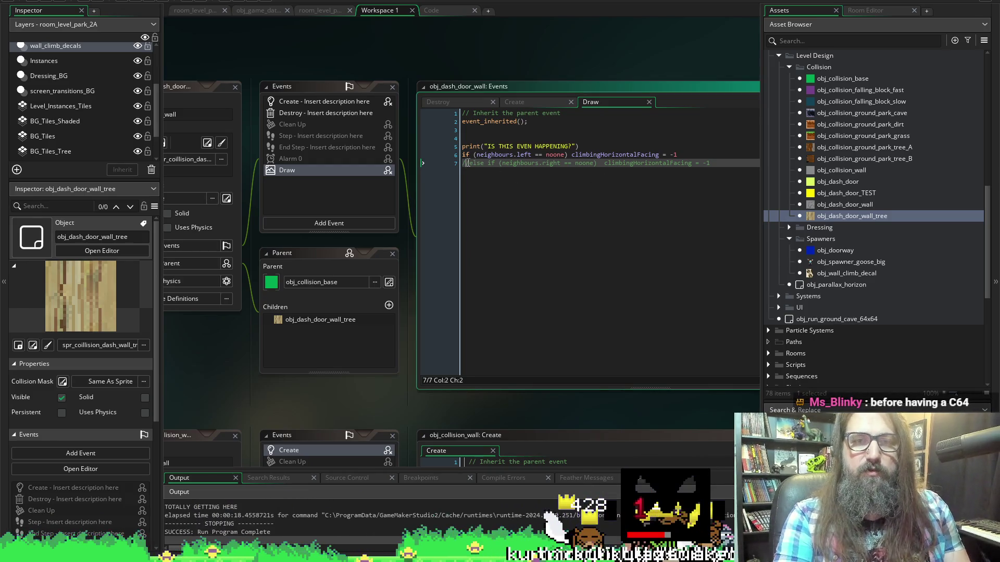
{"action": "key", "text": "ctrl+shift+k"}
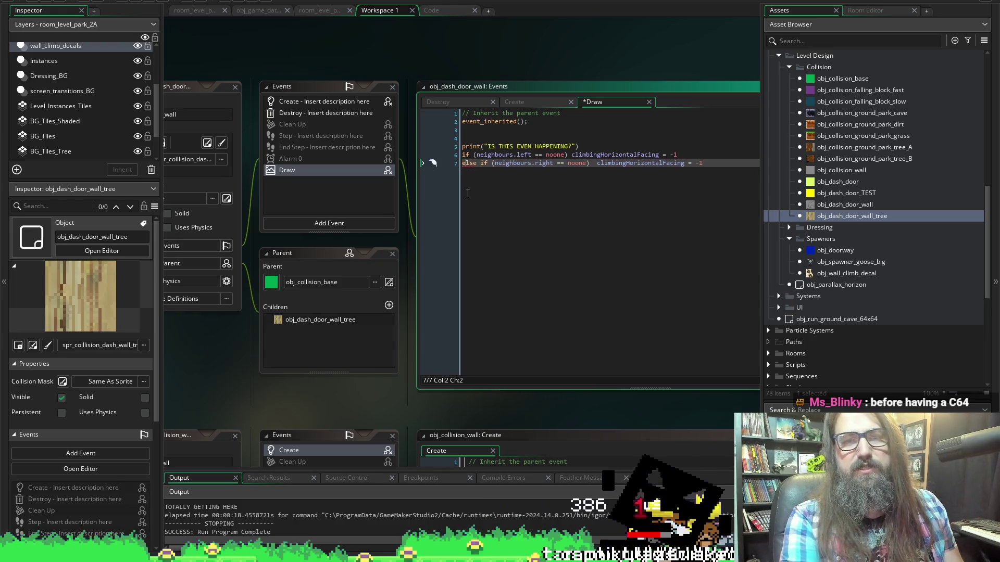
{"action": "key", "text": "End"}
{"action": "key", "text": "shift+Up"}
{"action": "key", "text": "shift+Up"}
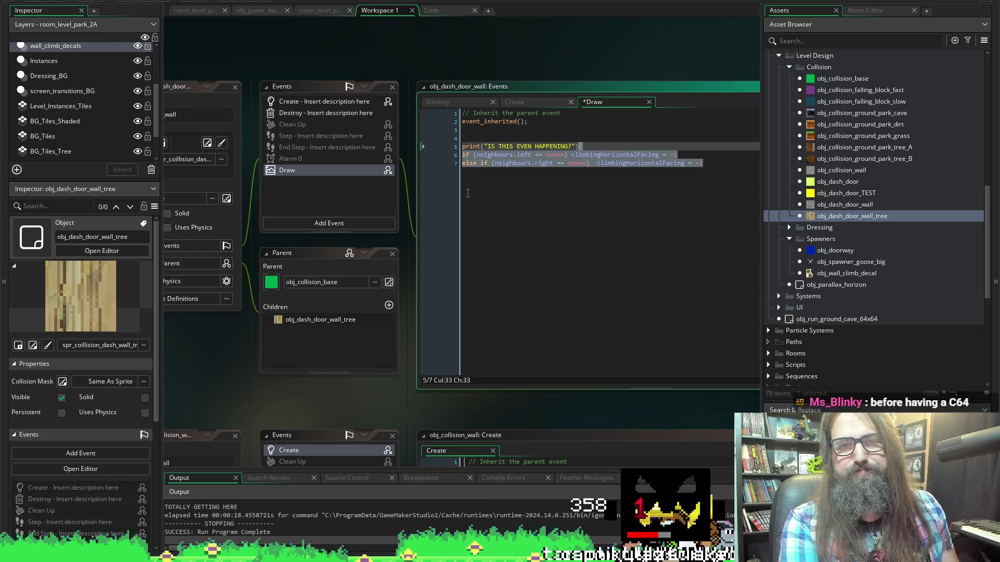
{"action": "key", "text": "shift+Home"}
{"action": "key", "text": "ctrl+c"}
Move the print and neighbour-check lines above event_inherited() and save the Draw event.
{"action": "key", "text": "alt+Up"}
{"action": "key", "text": "alt+Up"}
{"action": "key", "text": "alt+Up"}
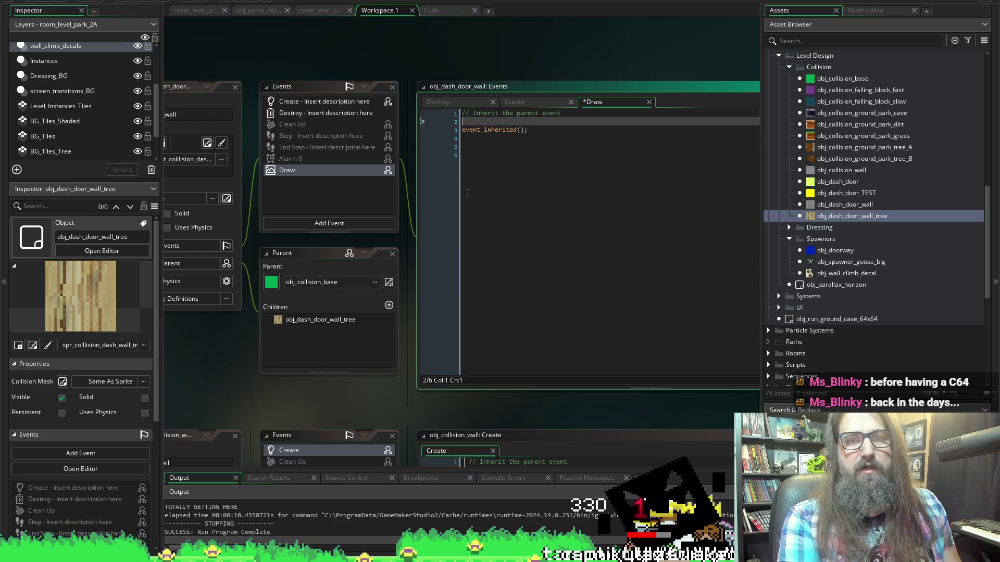
{"action": "key", "text": "ctrl+d"}
{"action": "key", "text": "shift+Up"}
{"action": "key", "text": "shift+Up"}
{"action": "key", "text": "shift+Up"}
{"action": "key", "text": "shift+Home"}
{"action": "key", "text": "Delete"}
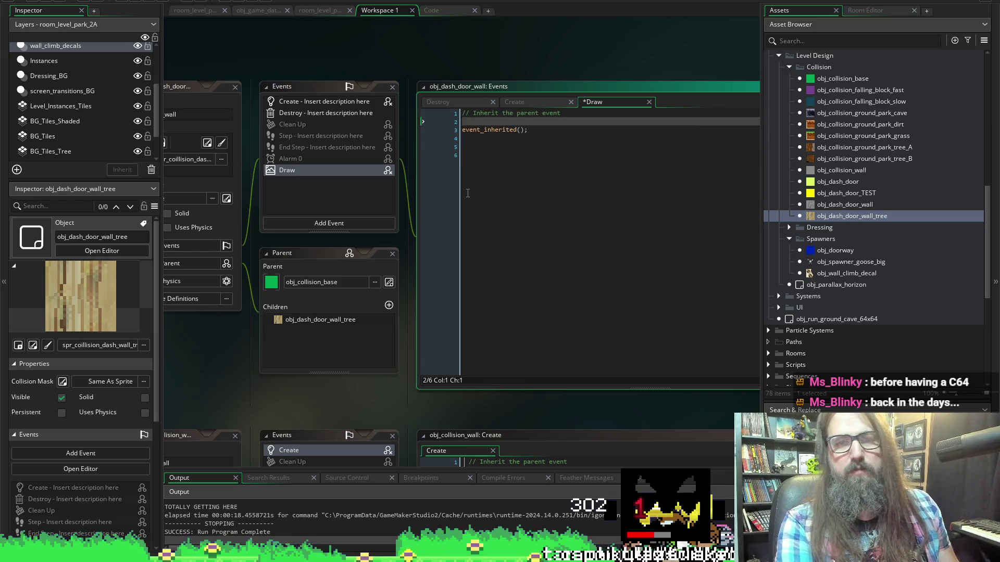
{"action": "key", "text": "ctrl+v"}
{"action": "key", "text": "alt+Down"}
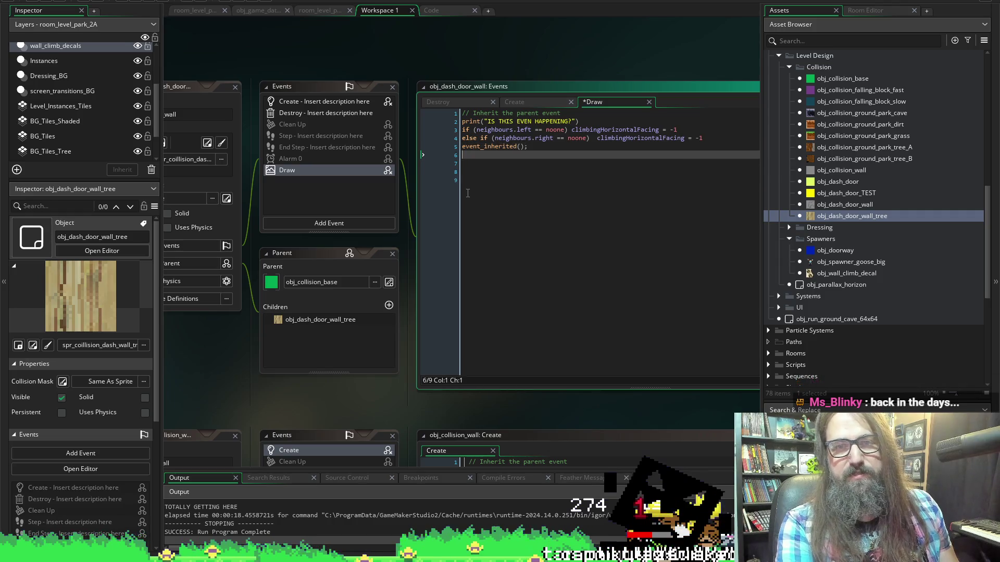
{"action": "key", "text": "Return"}
{"action": "key", "text": "ctrl+s"}
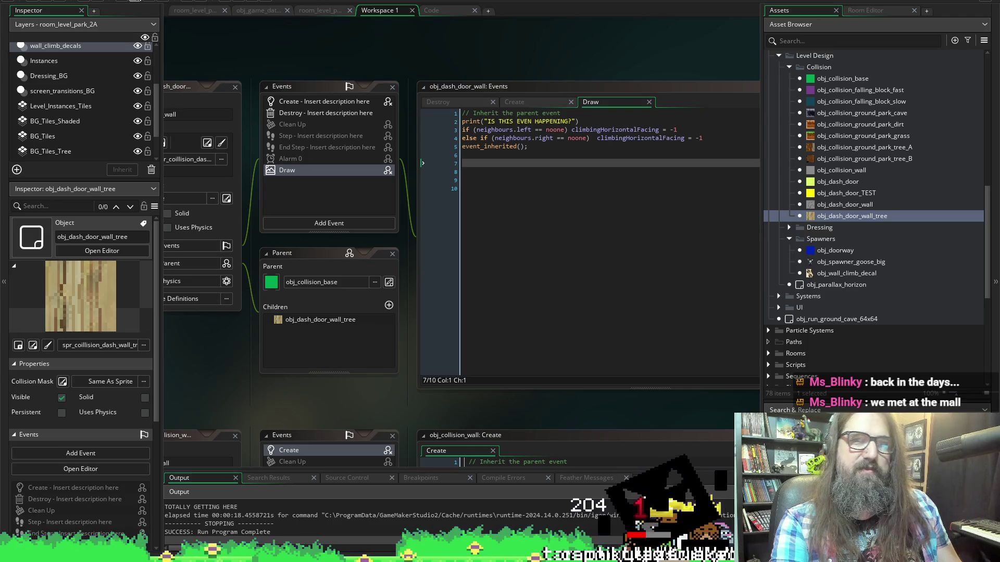
Replace '== noone' with '!' negation on both the left and right neighbour checks, then save.
{"action": "left_click", "coordinate": [702, 138]}
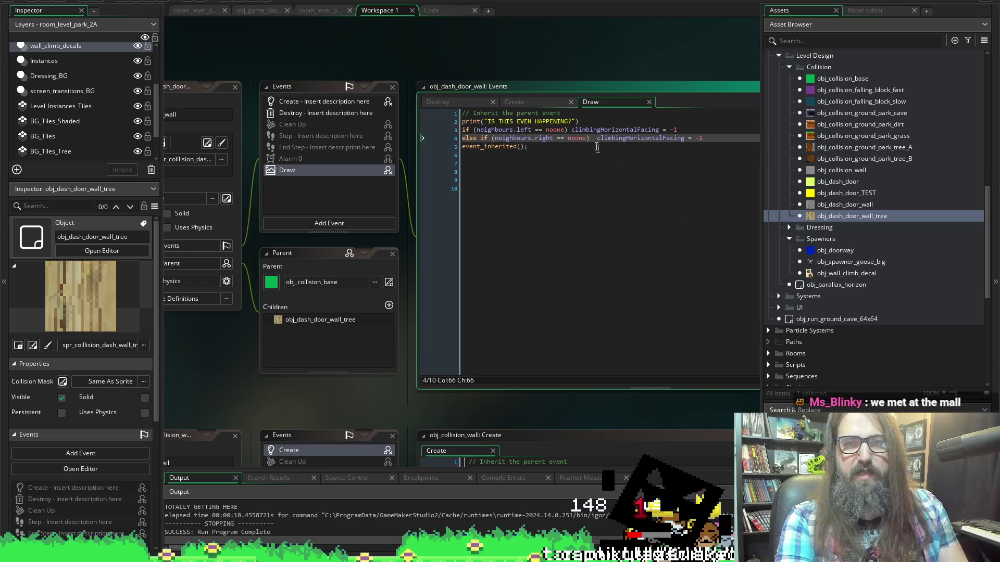
{"action": "left_click_drag", "start_coordinate": [566, 129], "coordinate": [532, 132]}
{"action": "key", "text": "BackSpace"}
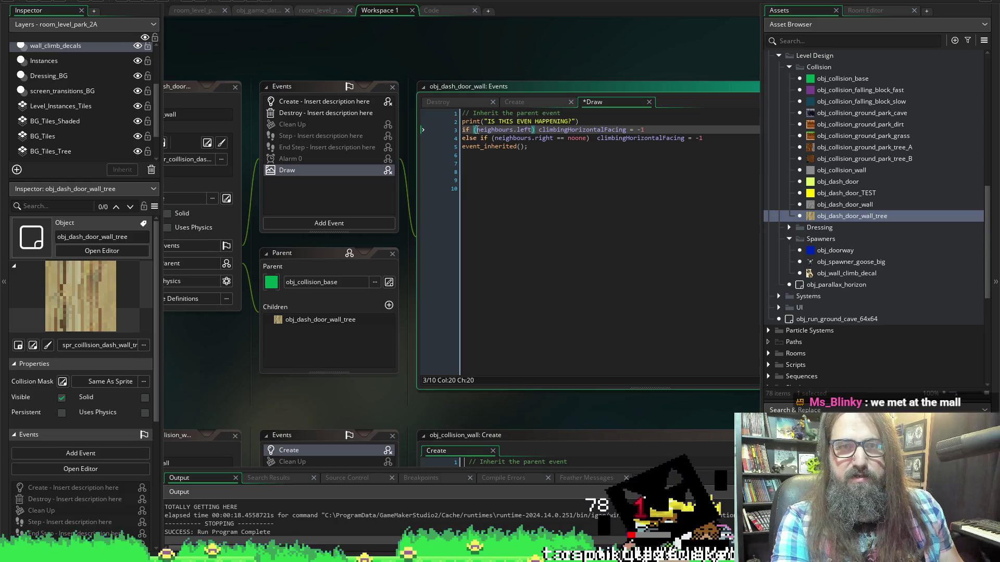
{"action": "left_click", "coordinate": [475, 129]}
{"action": "type", "text": "!"}
{"action": "left_click_drag", "start_coordinate": [586, 138], "coordinate": [555, 137]}
{"action": "key", "text": "BackSpace"}
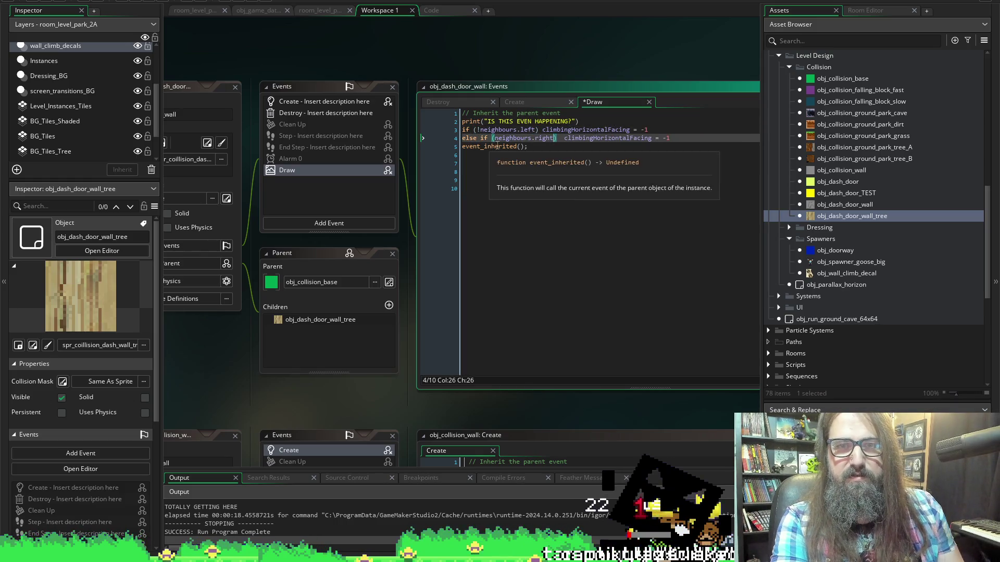
{"action": "left_click", "coordinate": [496, 138]}
{"action": "type", "text": "!"}
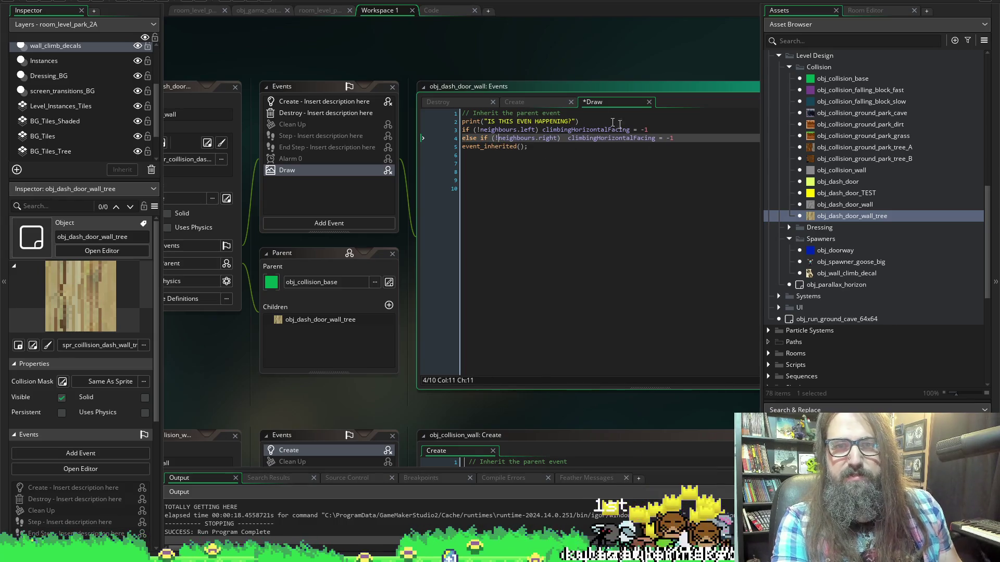
{"action": "key", "text": "ctrl+s"}
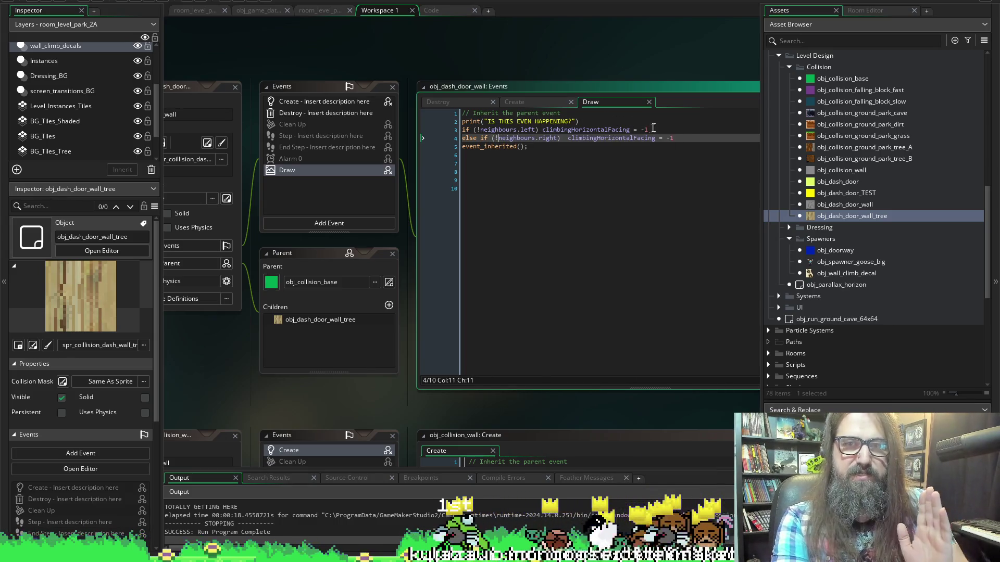
Change the left check's facing from -1 to 1, save, and run the game.
{"action": "left_click", "coordinate": [646, 130]}
{"action": "key", "text": "BackSpace"}
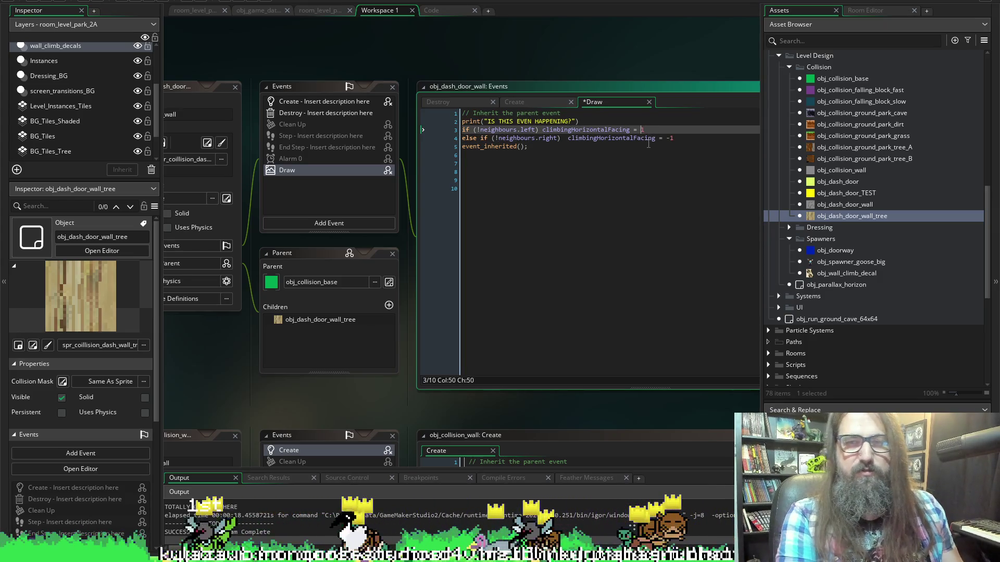
{"action": "left_click", "coordinate": [677, 138]}
{"action": "key", "text": "ctrl+s"}
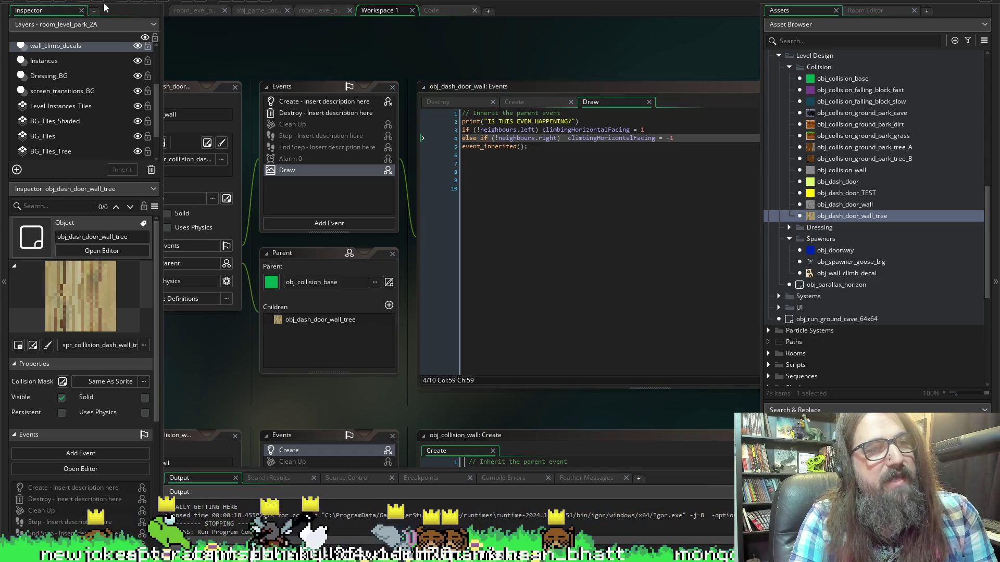
{"action": "left_click", "coordinate": [136, 2]}
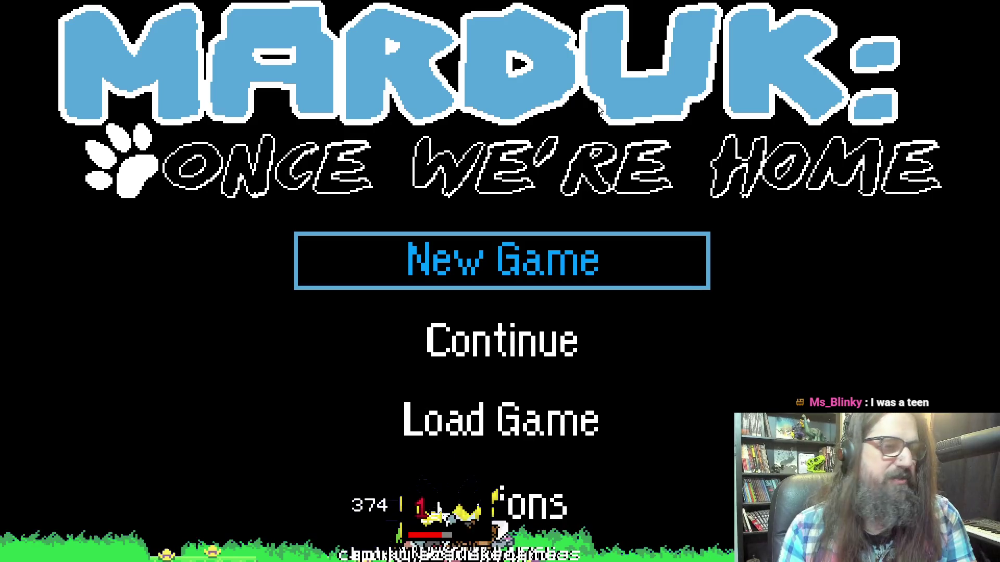
{"action": "key", "text": "Down"}
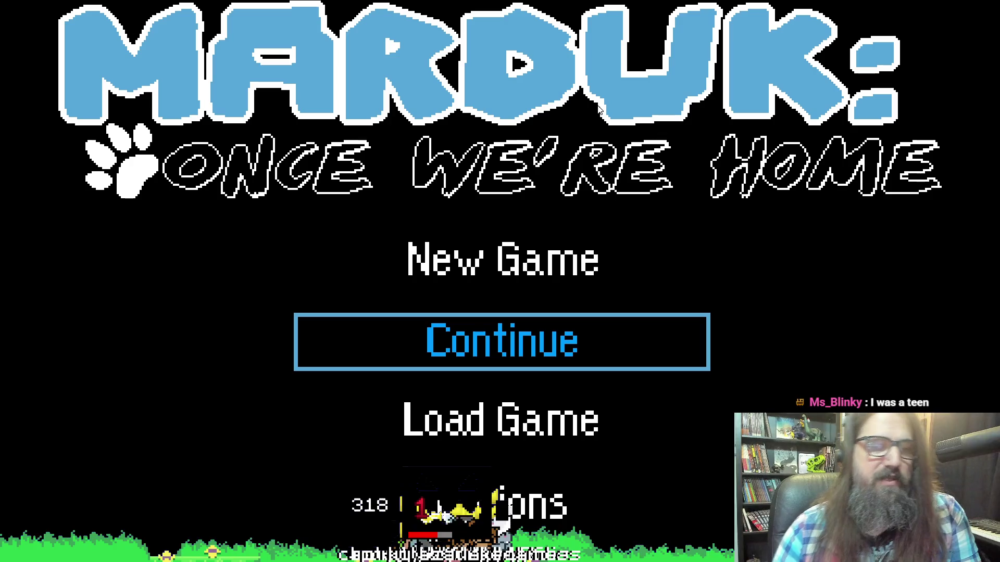
{"action": "key", "text": "Return"}
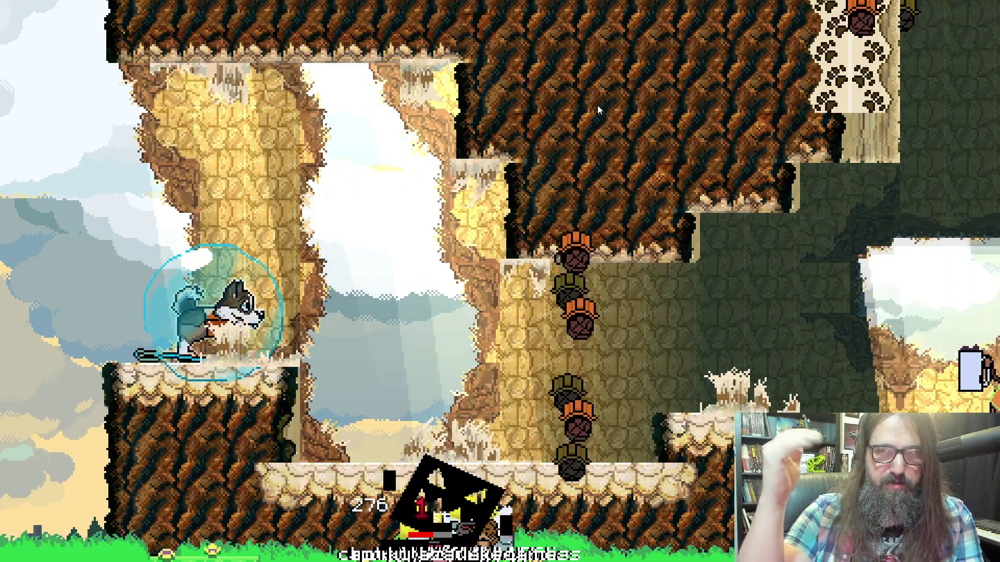
{"action": "key", "text": "Right"}
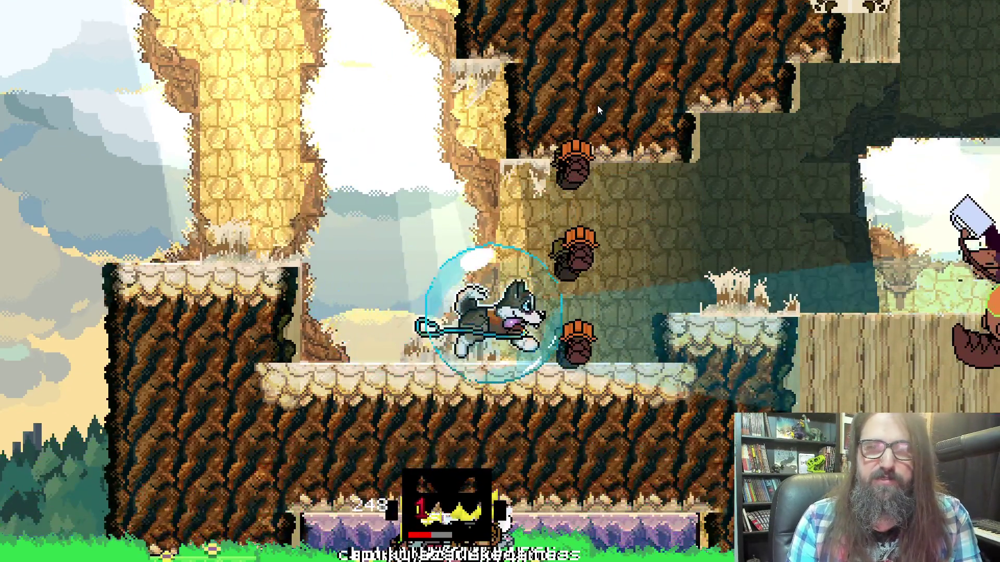
{"action": "key", "text": "Left"}
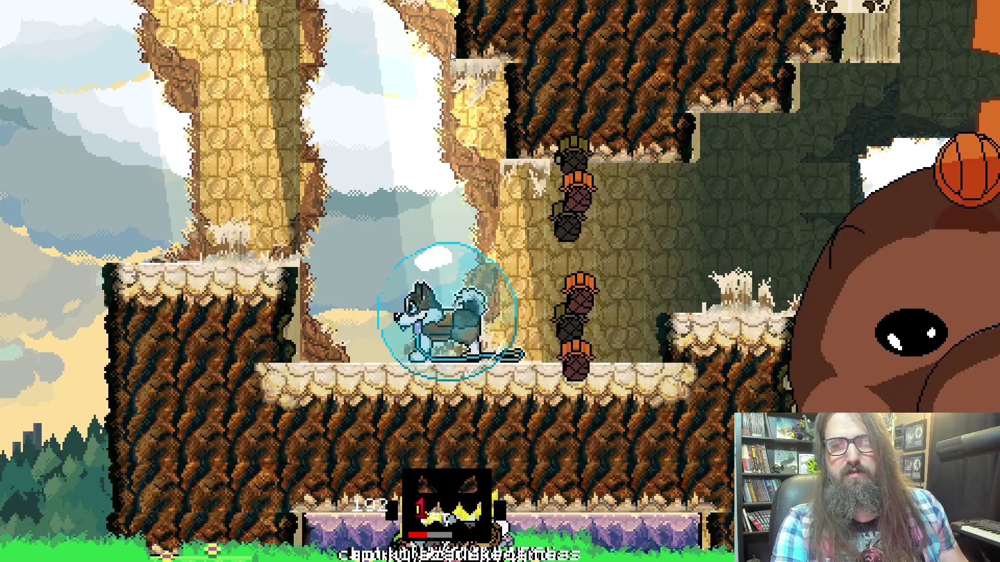
{"action": "key", "text": "Escape"}
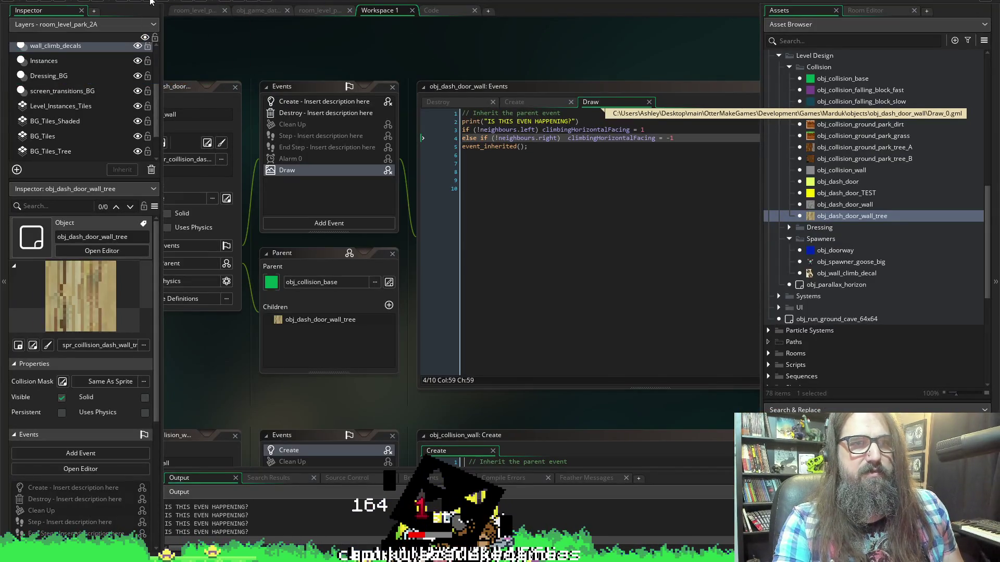
Make line 3's facing -1 and undo line 4's minus to give 1, then relaunch.
{"action": "left_click", "coordinate": [644, 129]}
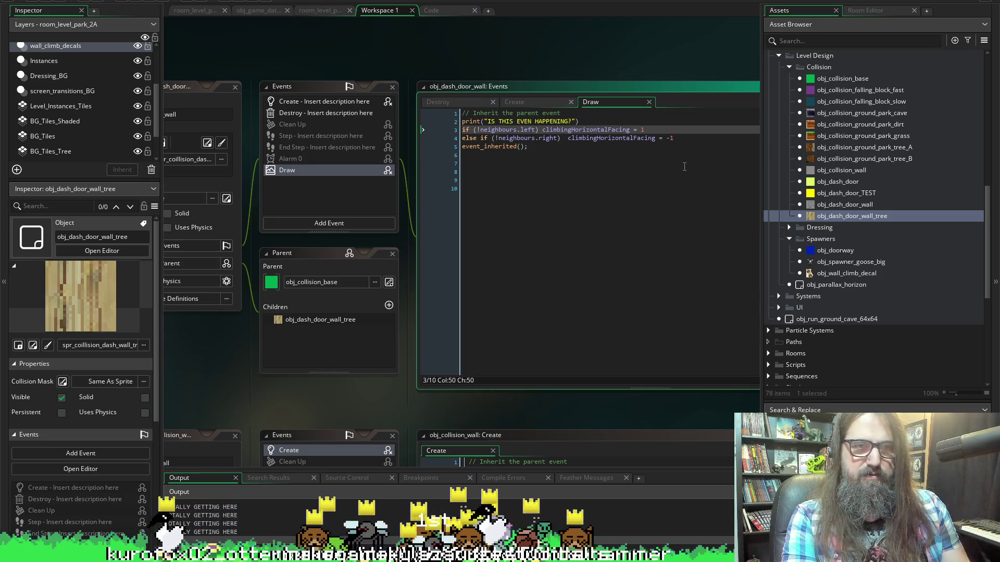
{"action": "type", "text": "-"}
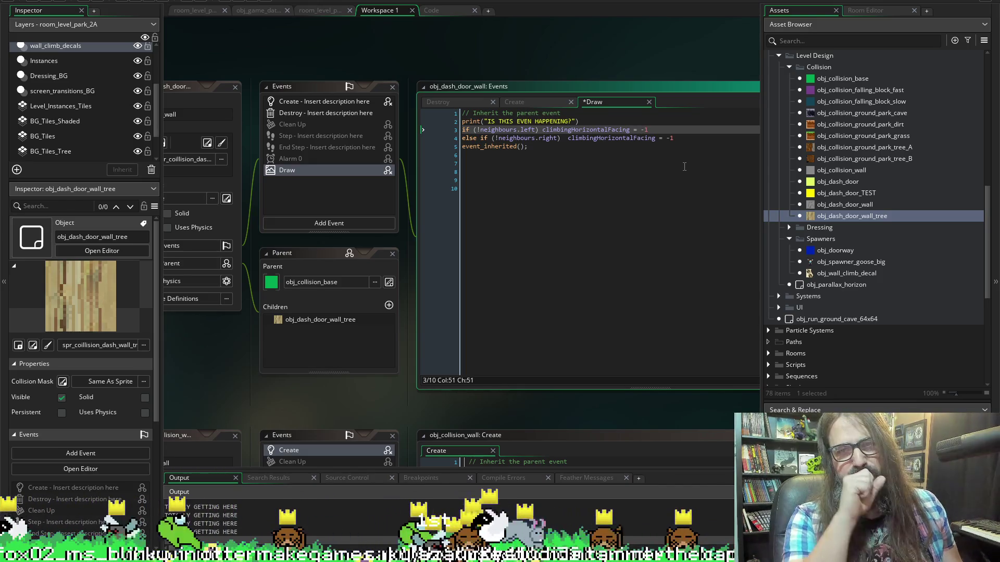
{"action": "key", "text": "Down"}
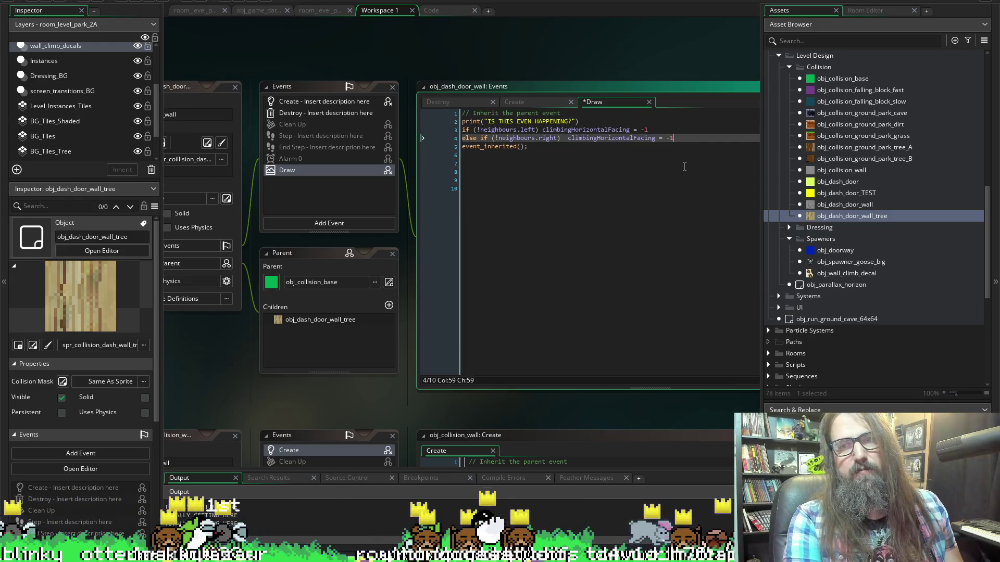
{"action": "key", "text": "ctrl+z"}
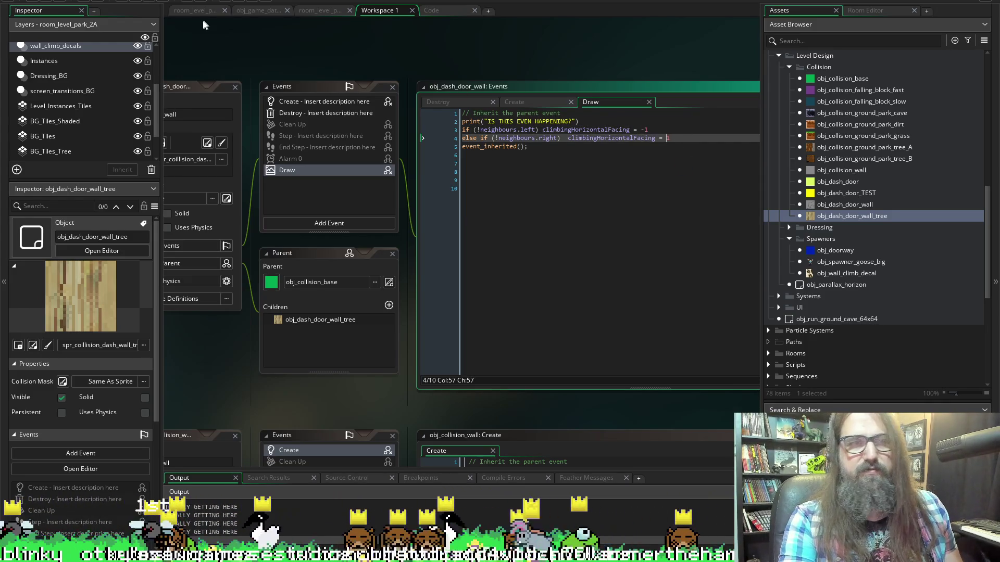
{"action": "left_click", "coordinate": [138, 3]}
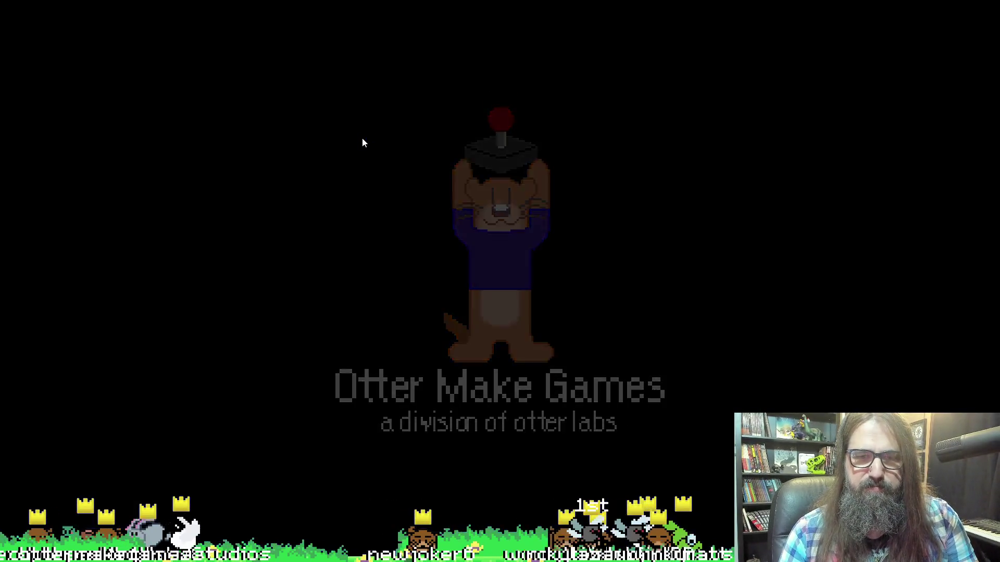
{"action": "key", "text": "Return"}
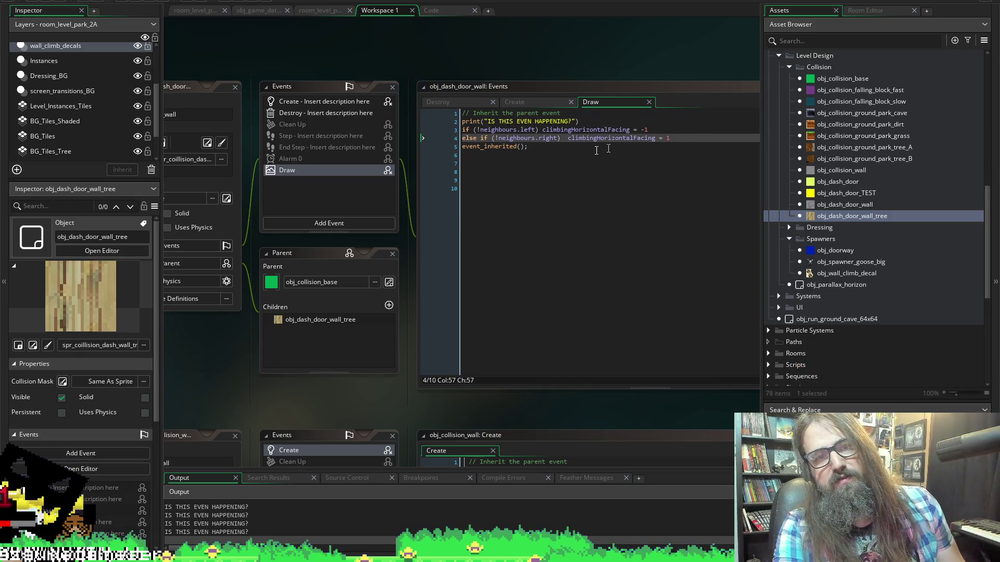
{"action": "left_click", "coordinate": [688, 134]}
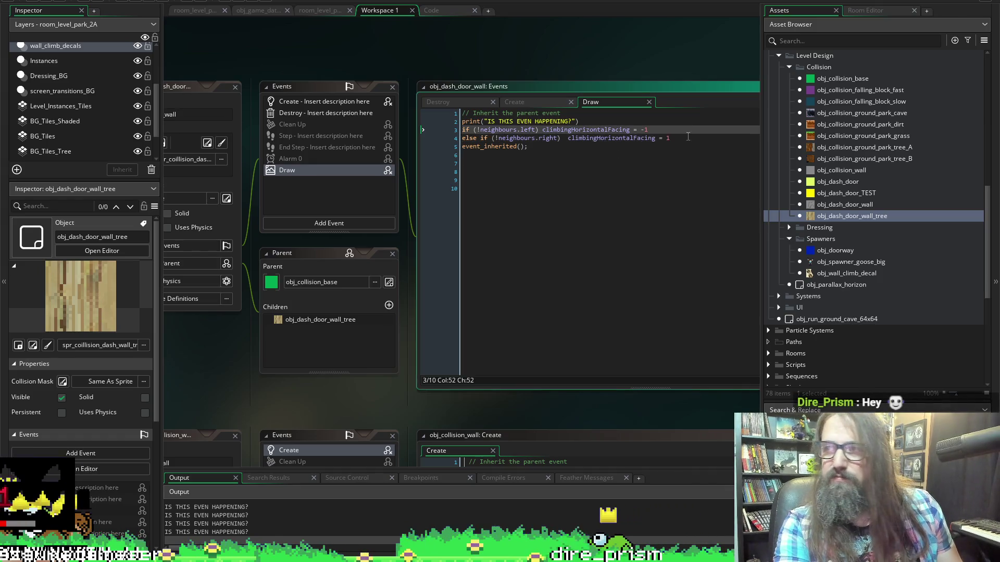
{"action": "left_click", "coordinate": [689, 140]}
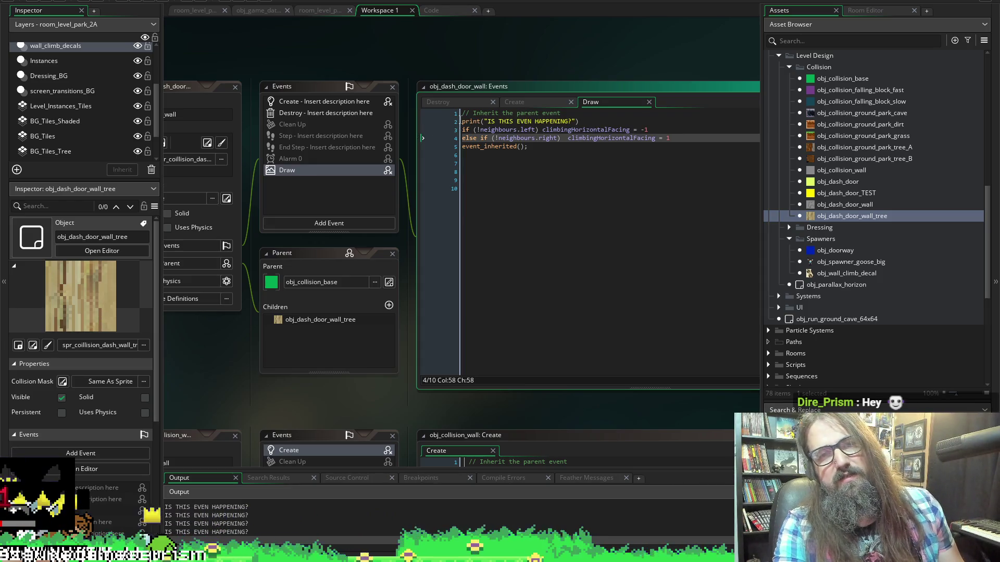
{"action": "key", "text": "shift+Up"}
{"action": "key", "text": "shift+Up"}
{"action": "key", "text": "shift+Home"}
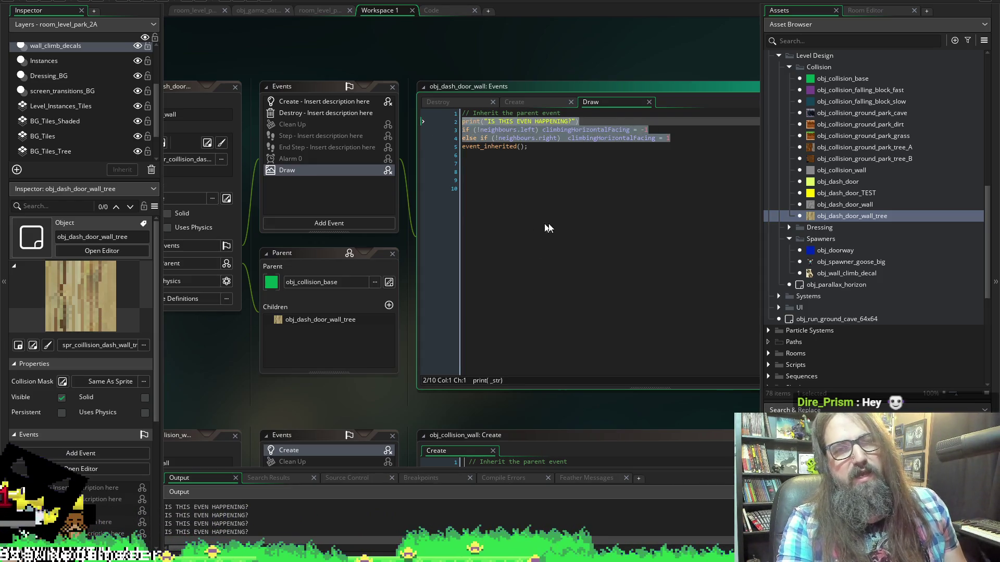
{"action": "key", "text": "ctrl+End"}
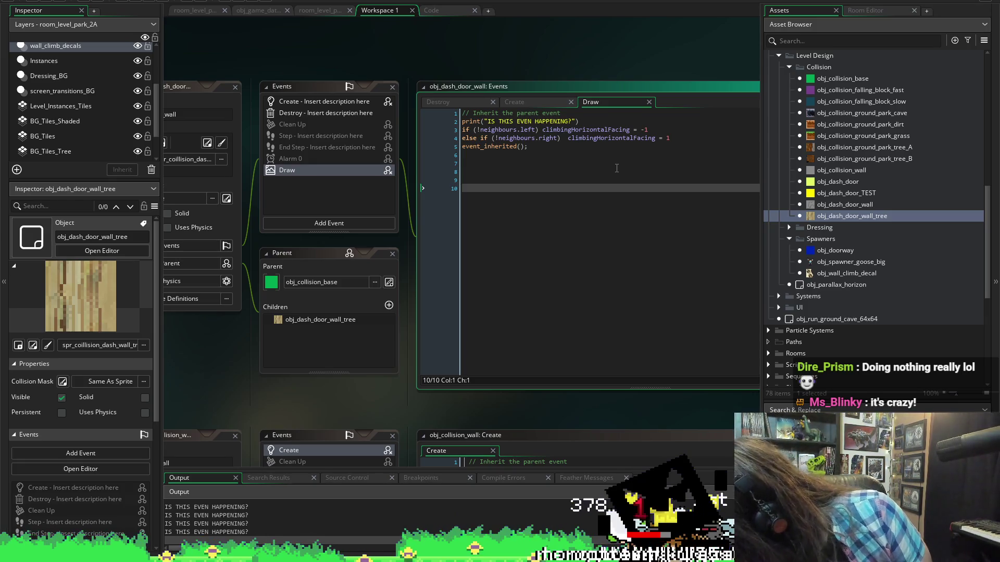
{"action": "left_click", "coordinate": [616, 148]}
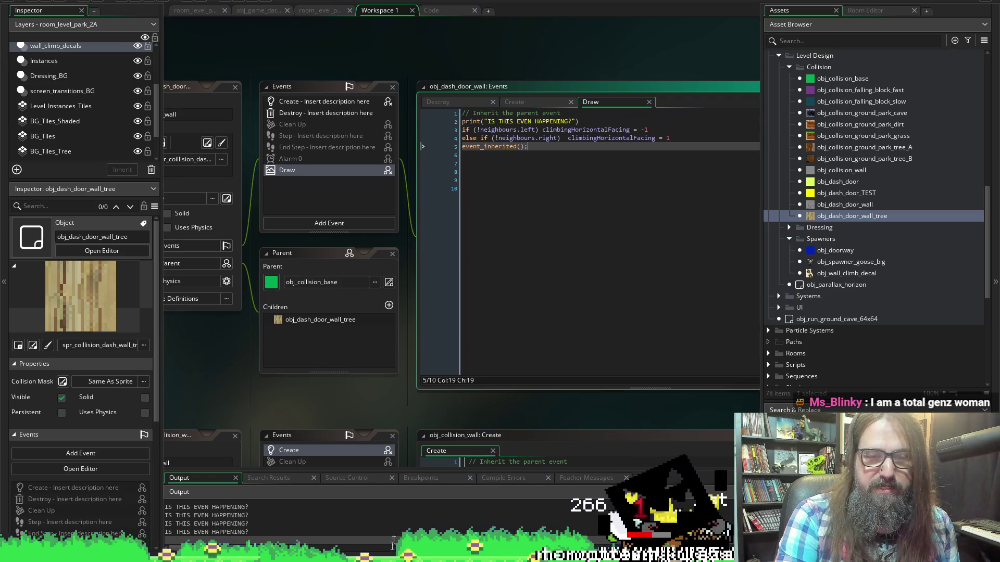
{"action": "mouse_move", "coordinate": [407, 559]}
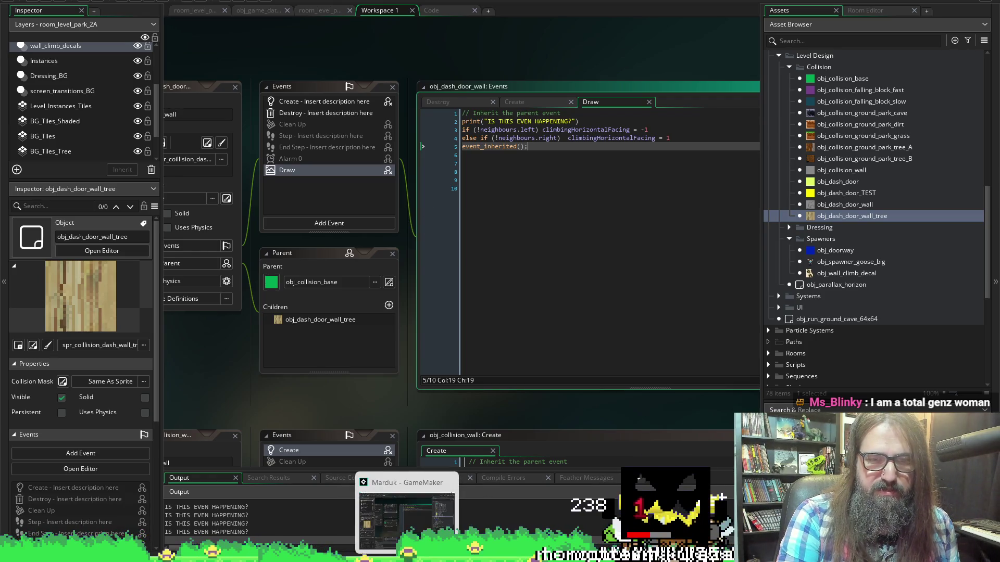
{"action": "left_click", "coordinate": [407, 521]}
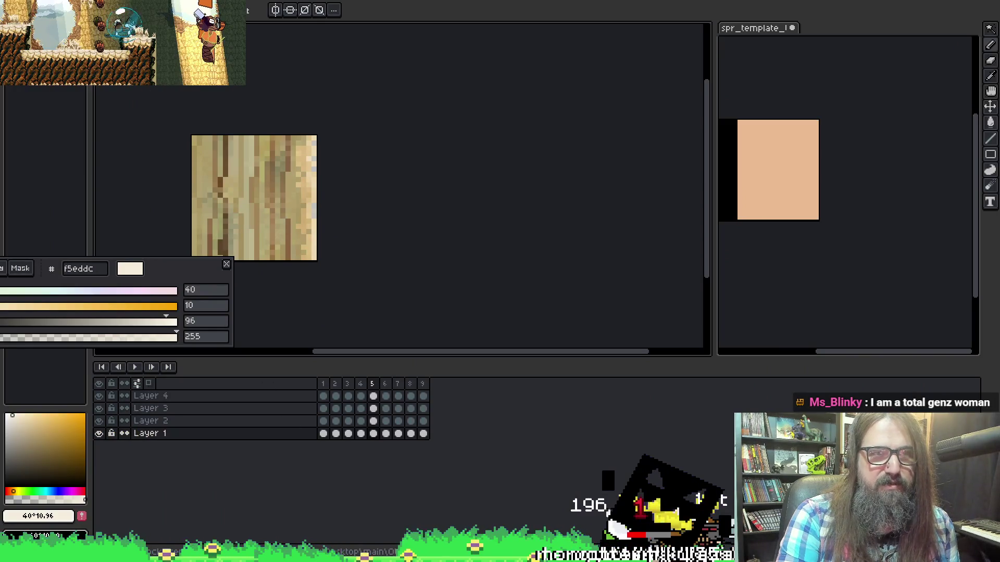
{"action": "key", "text": "alt+Tab"}
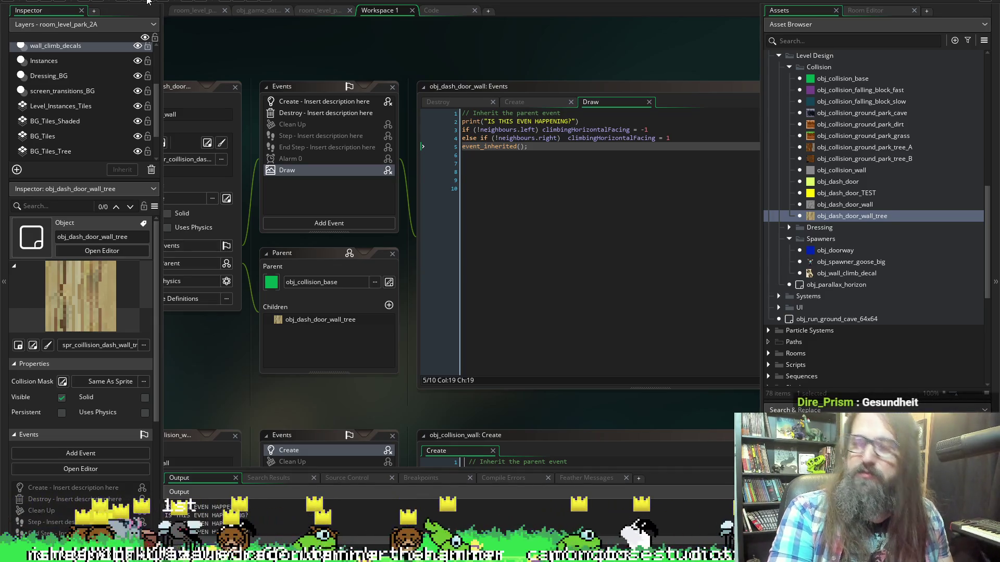
{"action": "key", "text": "Down"}
{"action": "key", "text": "Down"}
{"action": "key", "text": "Down"}
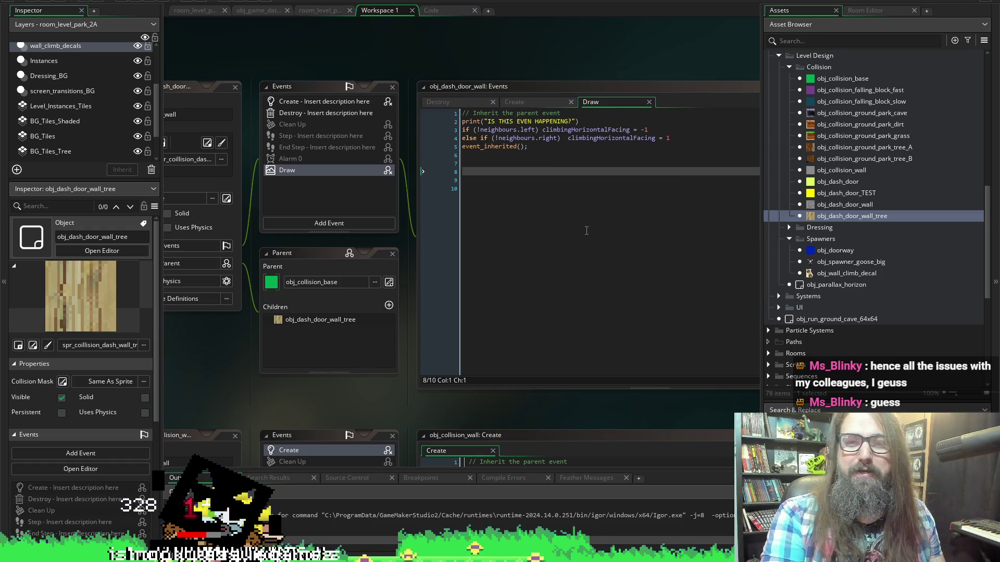
{"action": "left_click", "coordinate": [507, 163]}
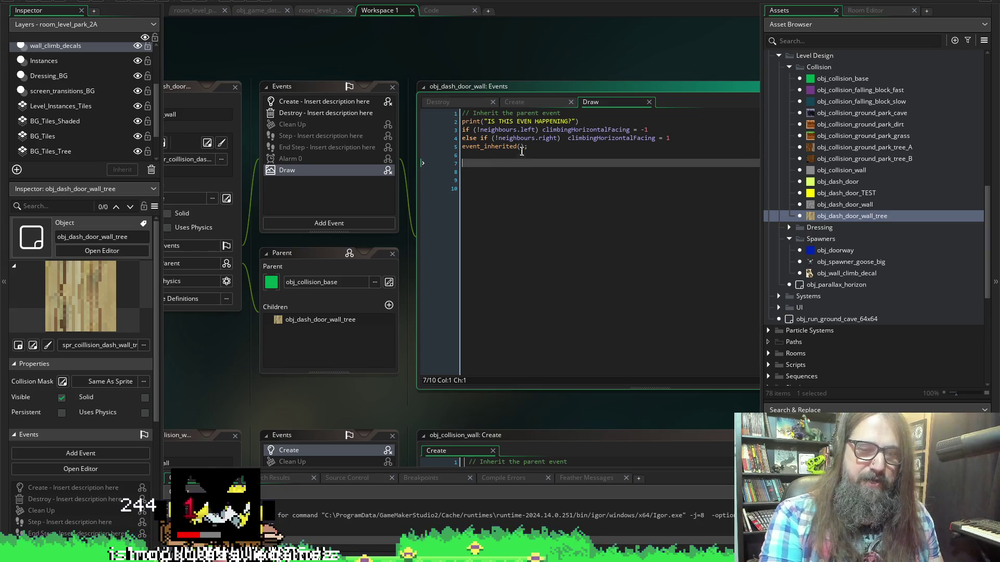
{"action": "left_click", "coordinate": [591, 204]}
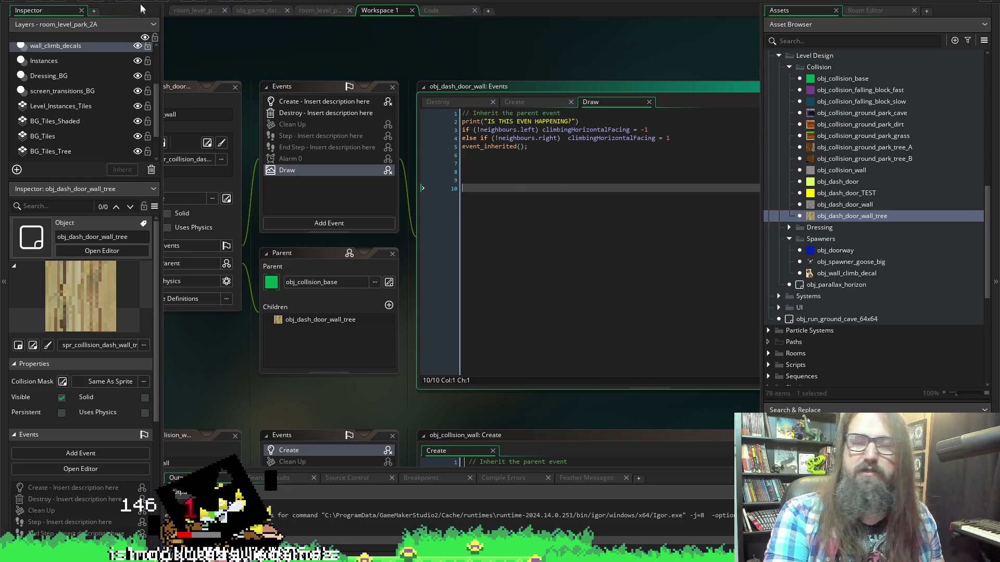
{"action": "left_click", "coordinate": [600, 198]}
{"action": "key", "text": "ctrl+a"}
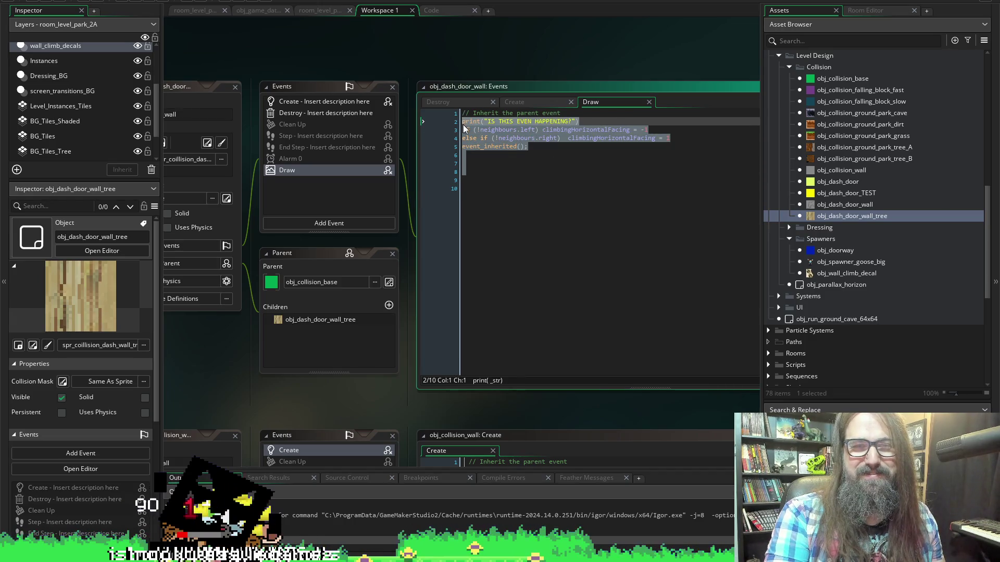
{"action": "key", "text": "Escape"}
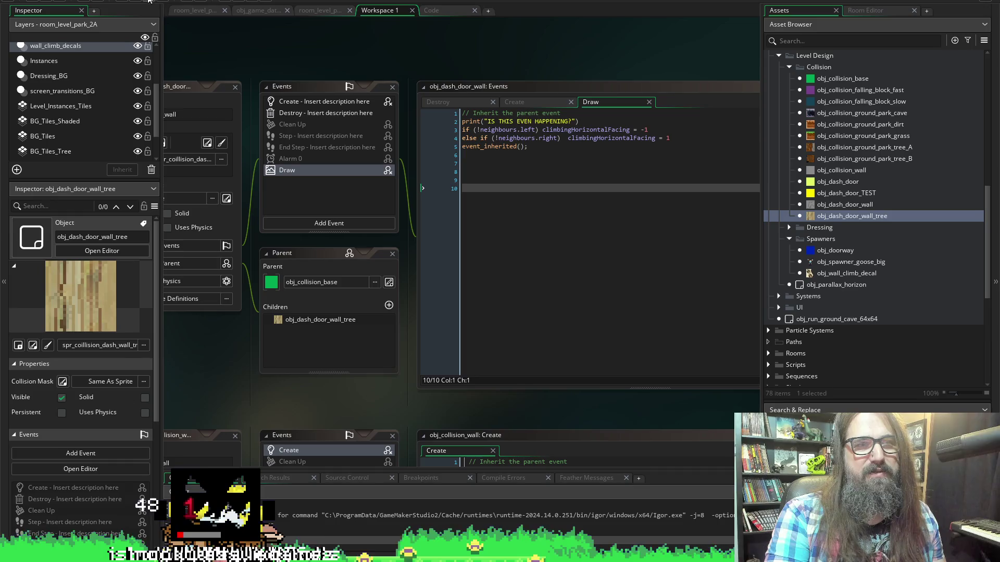
{"action": "scroll", "coordinate": [429, 67], "scroll_direction": "left", "scroll_amount": 3}
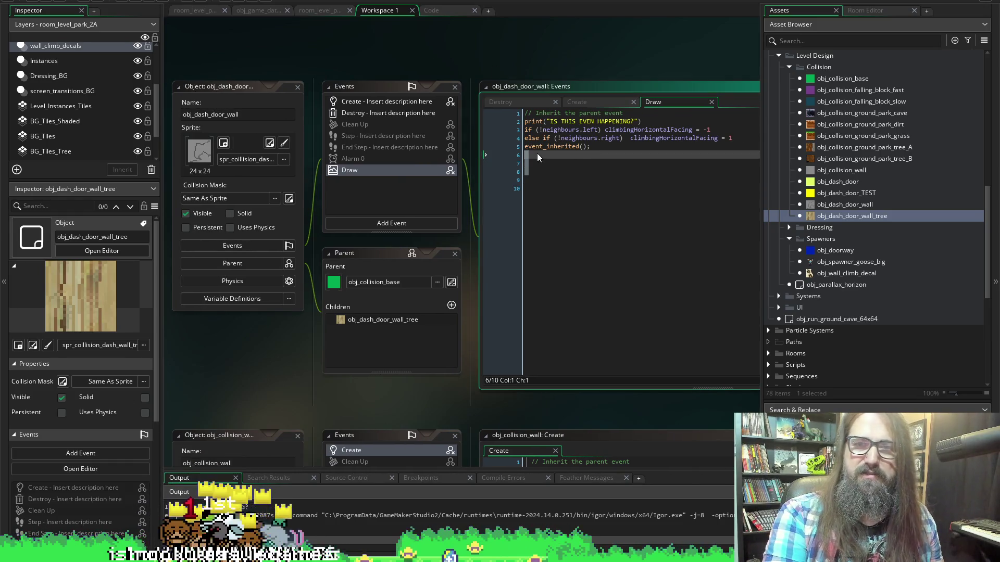
{"action": "left_click", "coordinate": [586, 148]}
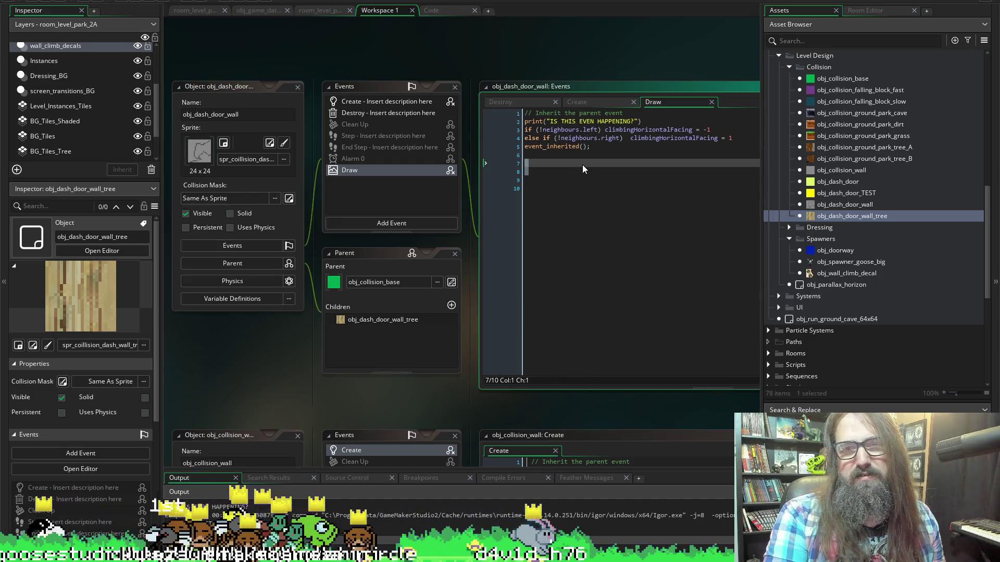
{"action": "mouse_move", "coordinate": [582, 165]}
{"action": "left_mouse_down"}
{"action": "mouse_move", "coordinate": [485, 111]}
{"action": "mouse_move", "coordinate": [490, 138]}
{"action": "left_mouse_up"}
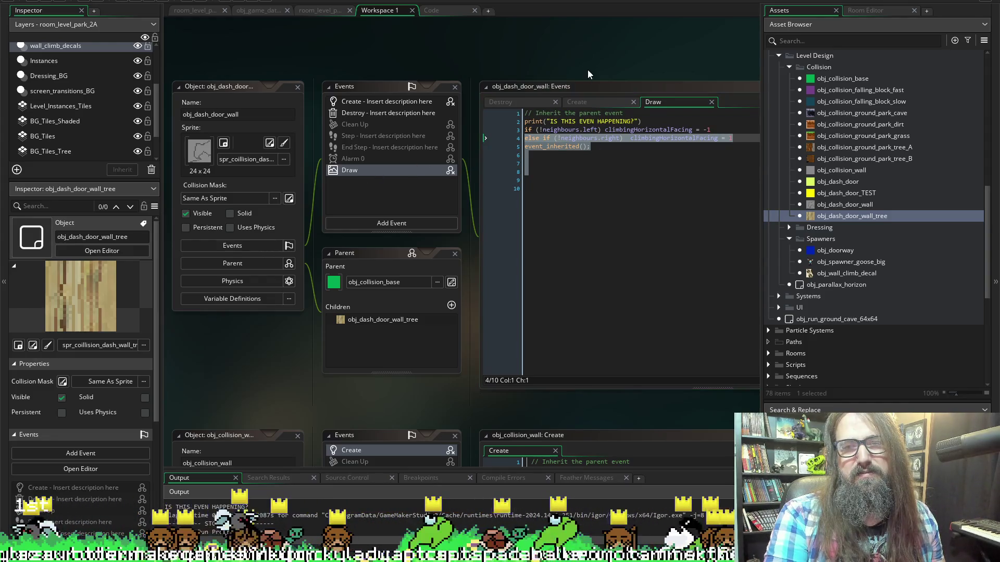
{"action": "left_click", "coordinate": [620, 149]}
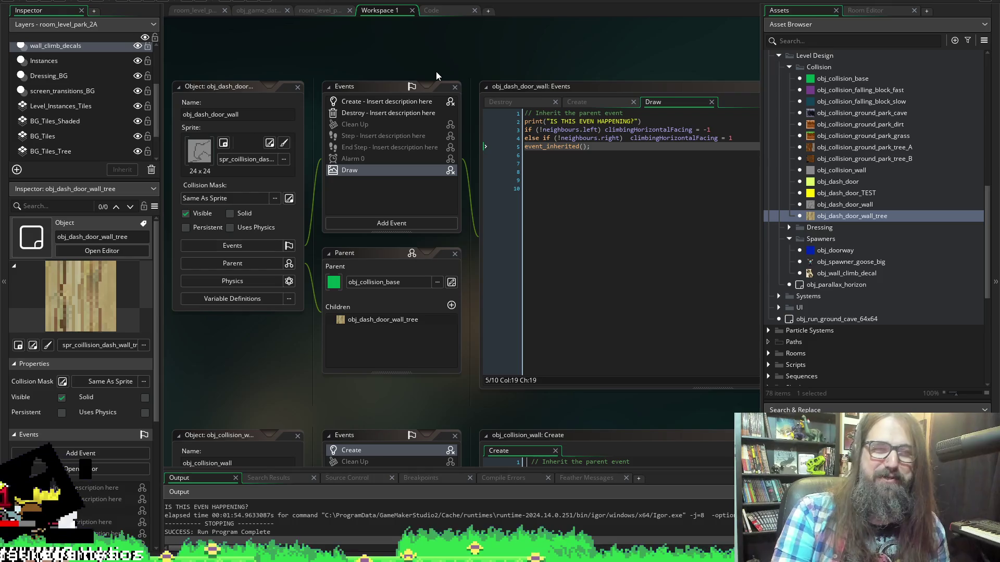
{"action": "left_click", "coordinate": [566, 162]}
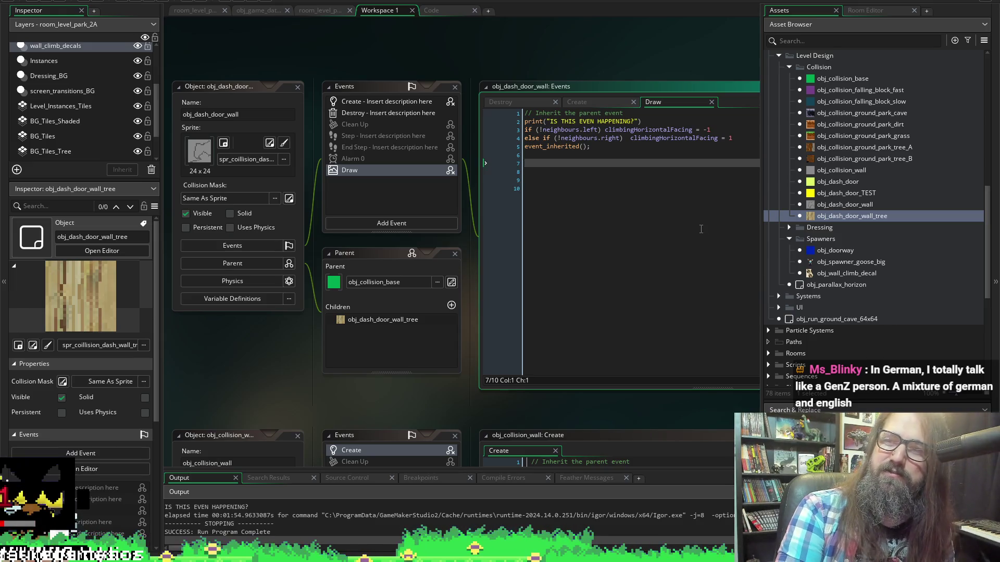
{"action": "left_click", "coordinate": [617, 230]}
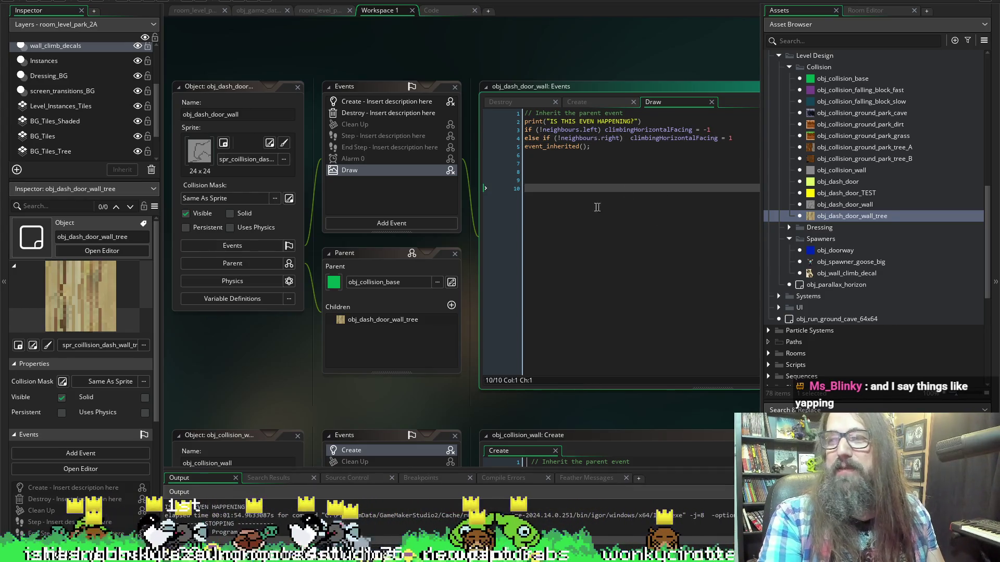
{"action": "left_click", "coordinate": [597, 174]}
{"action": "left_click", "coordinate": [545, 163]}
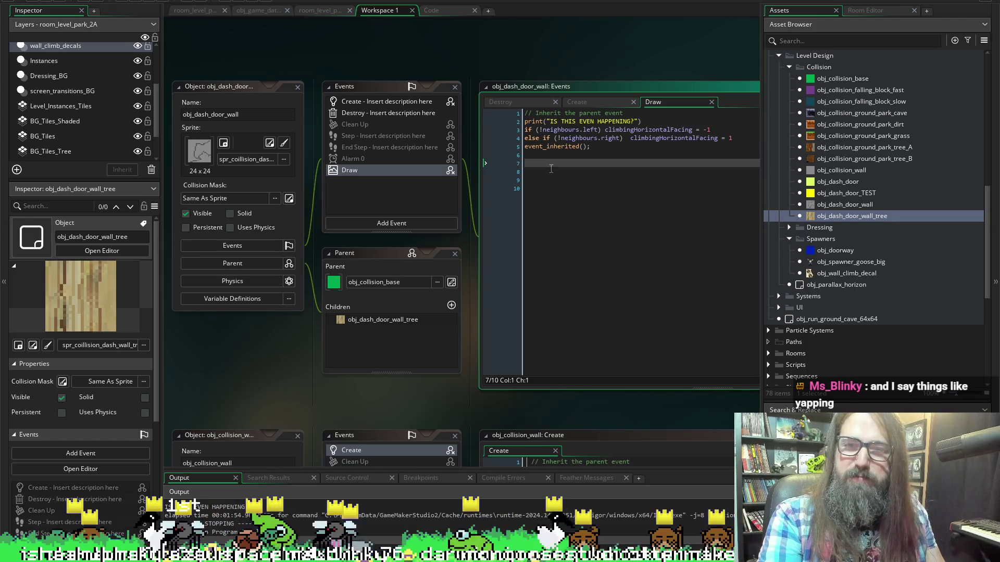
{"action": "left_click", "coordinate": [611, 156]}
{"action": "key", "text": "shift+Up"}
{"action": "key", "text": "shift+Up"}
{"action": "key", "text": "shift+Up"}
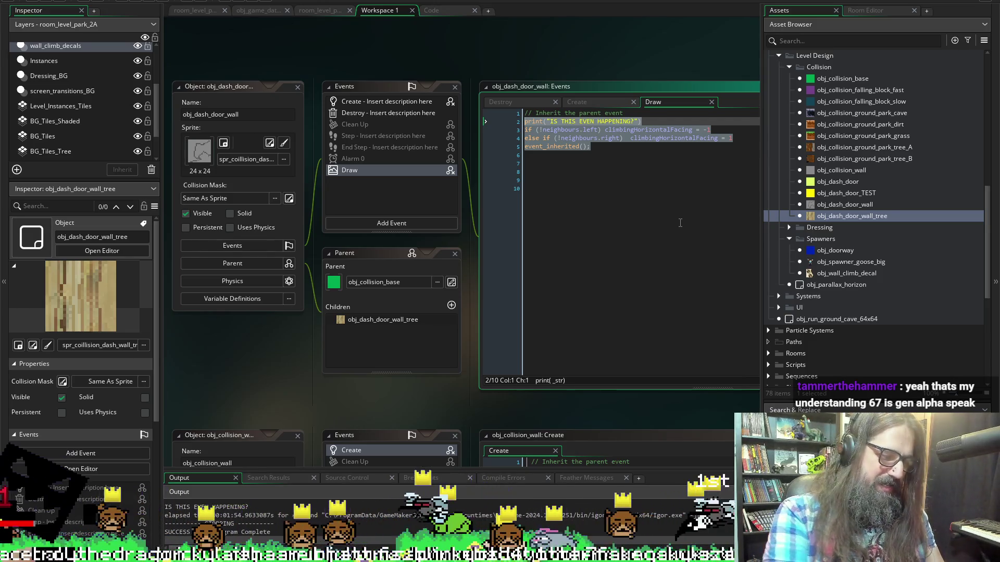
Comment out the Draw event's debug print and neighbour facing lines (lines 2–5).
{"action": "key", "text": "ctrl+k"}
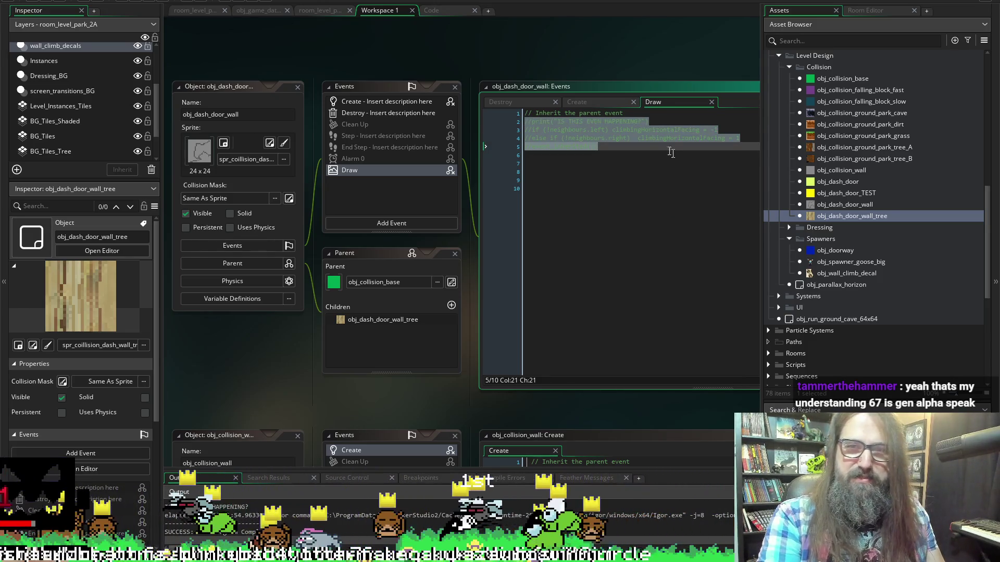
{"action": "left_click", "coordinate": [631, 112]}
{"action": "key", "text": "Return"}
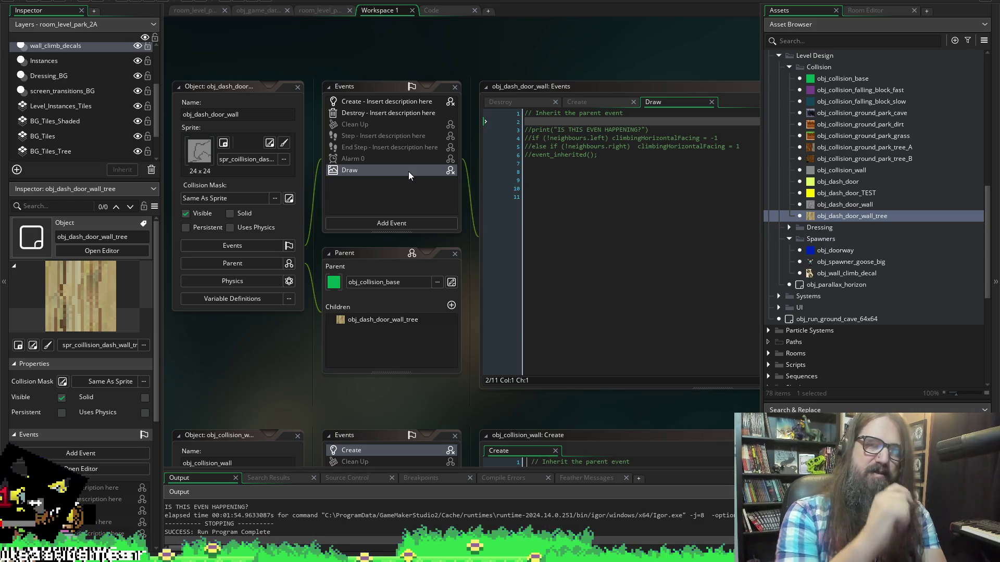
{"action": "scroll", "coordinate": [456, 183], "scroll_direction": "down", "scroll_amount": 5}
{"action": "scroll", "coordinate": [456, 182], "scroll_direction": "up", "scroll_amount": 5}
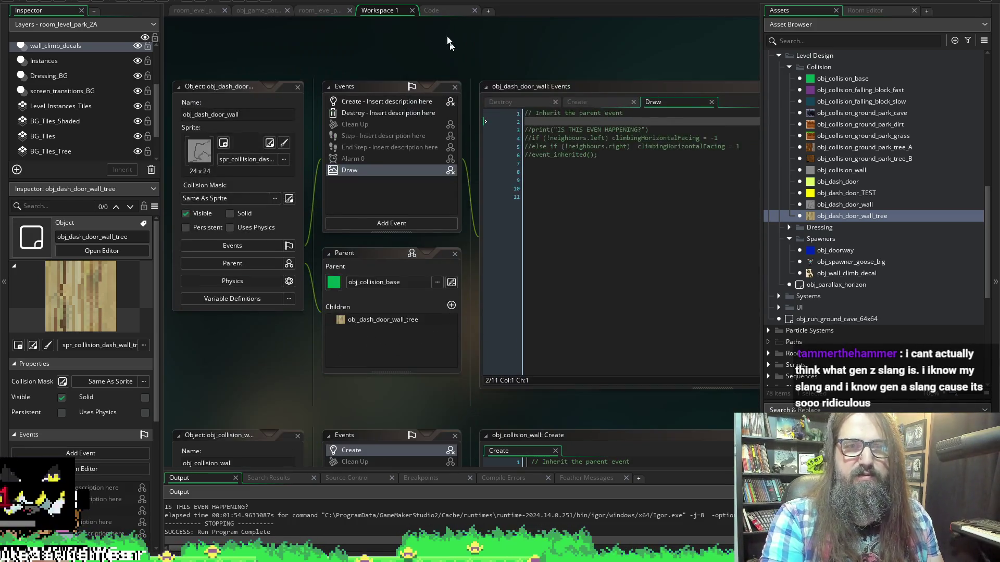
{"action": "left_click", "coordinate": [435, 12]}
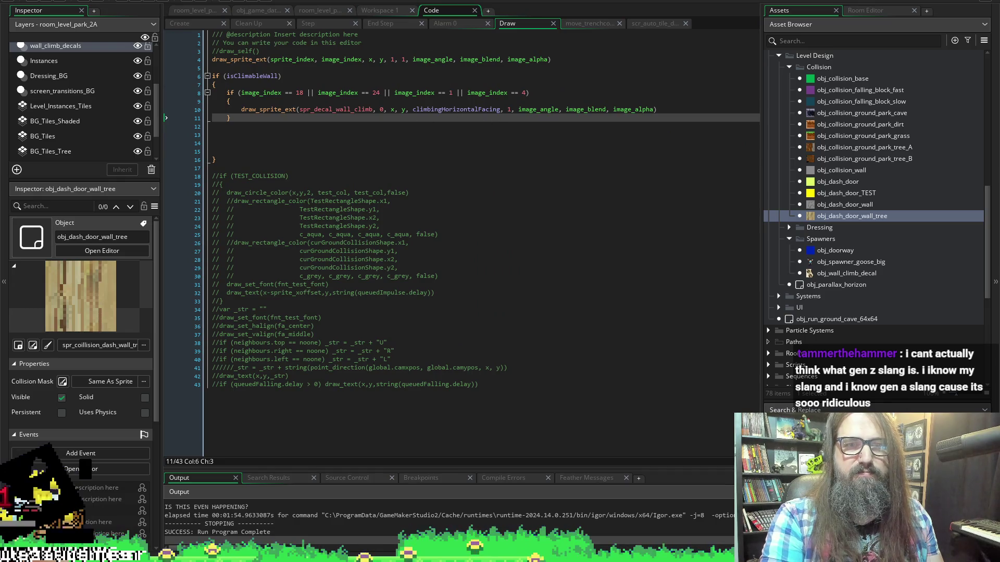
{"action": "left_click", "coordinate": [390, 11]}
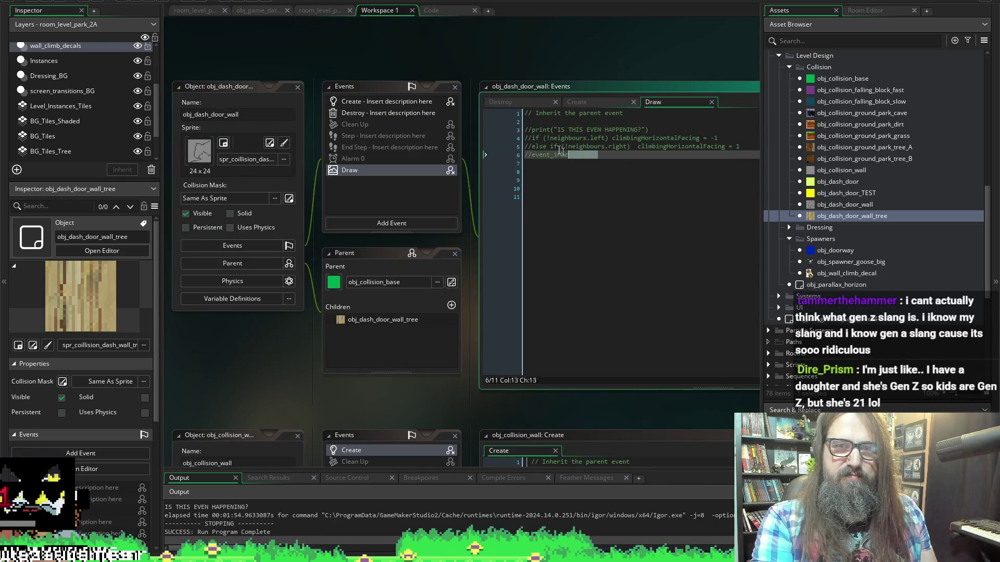
Remove the two commented neighbour facing lines from the Draw event.
{"action": "left_click", "coordinate": [692, 146]}
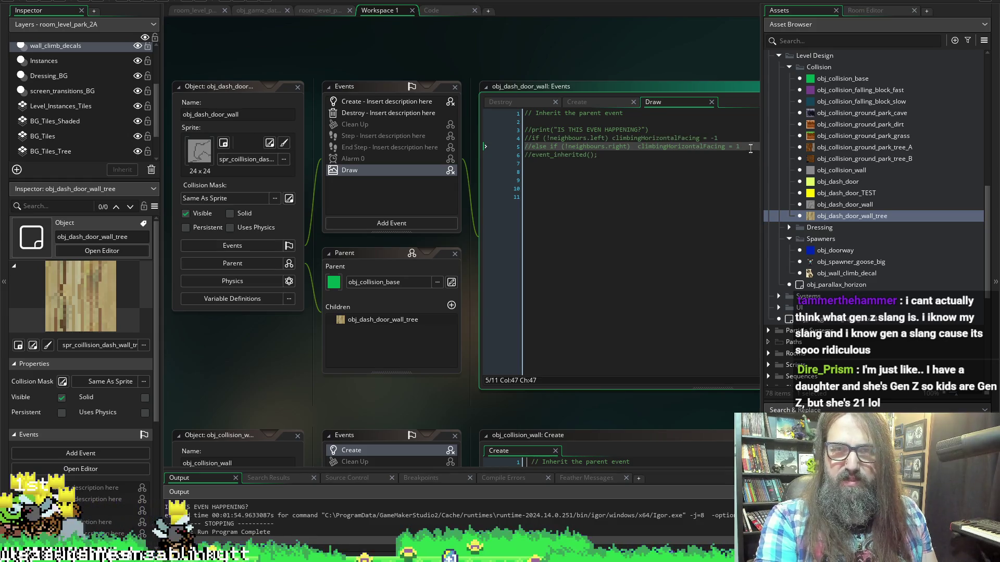
{"action": "left_click_drag", "start_coordinate": [750, 147], "coordinate": [525, 138]}
{"action": "key", "text": "BackSpace"}
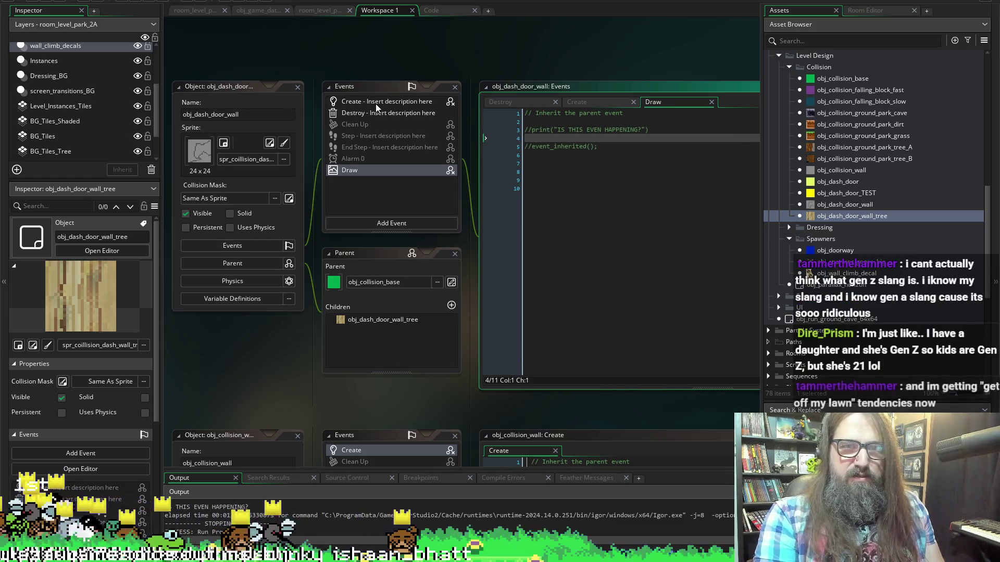
{"action": "left_click", "coordinate": [376, 102]}
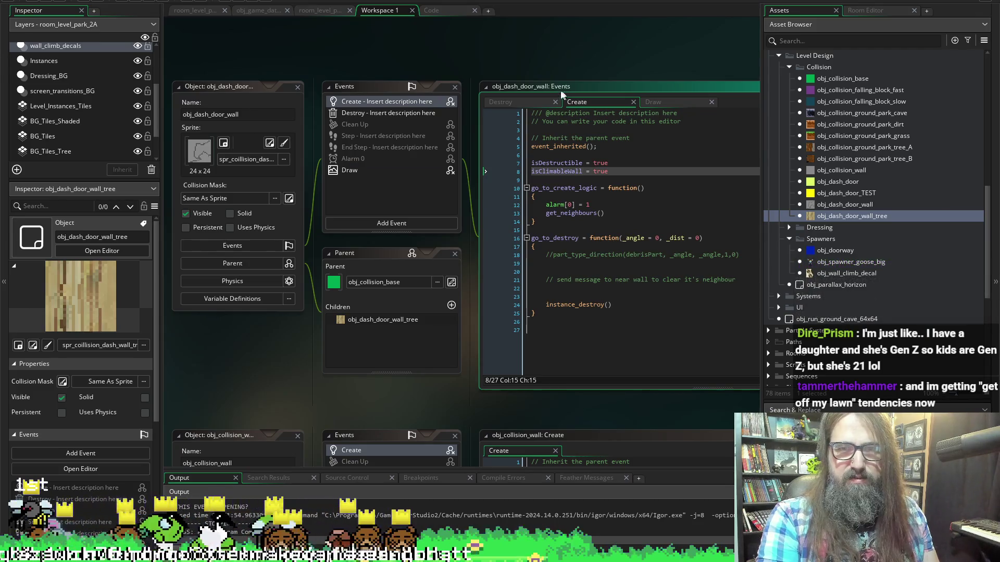
Paste the facing lines into the Create code after isClimableWall, uncomment both, and save.
{"action": "left_click", "coordinate": [548, 334]}
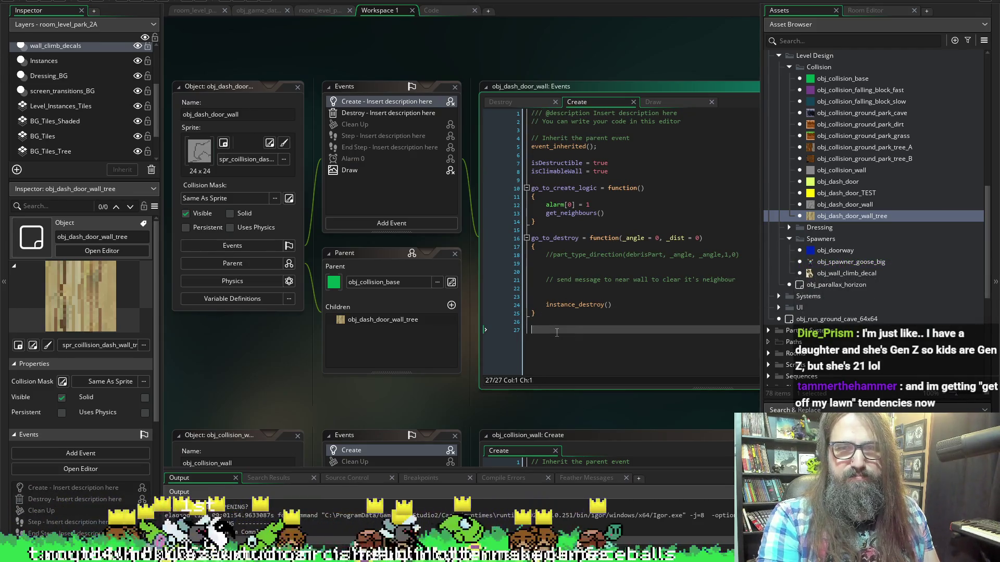
{"action": "left_click", "coordinate": [563, 181]}
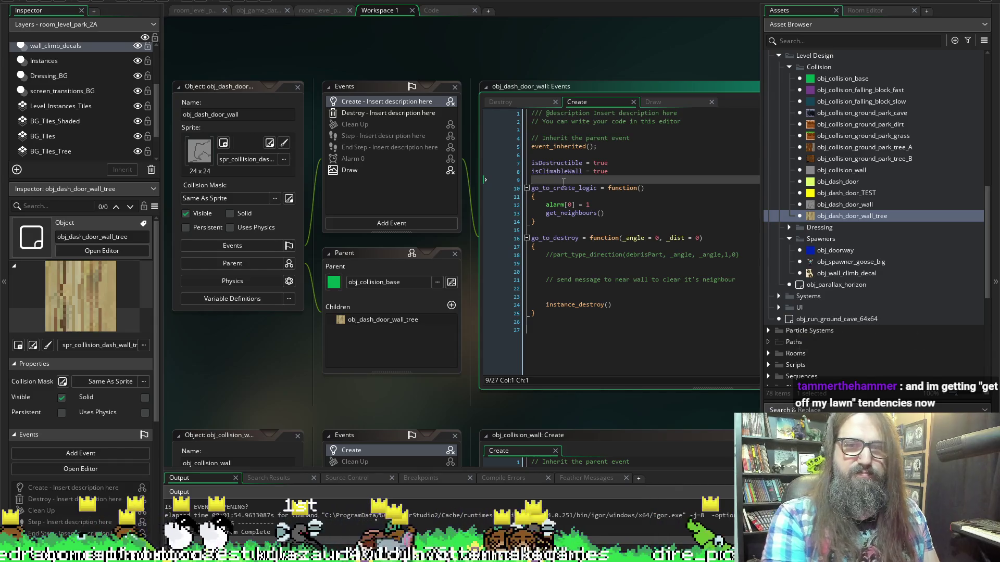
{"action": "key", "text": "ctrl+v"}
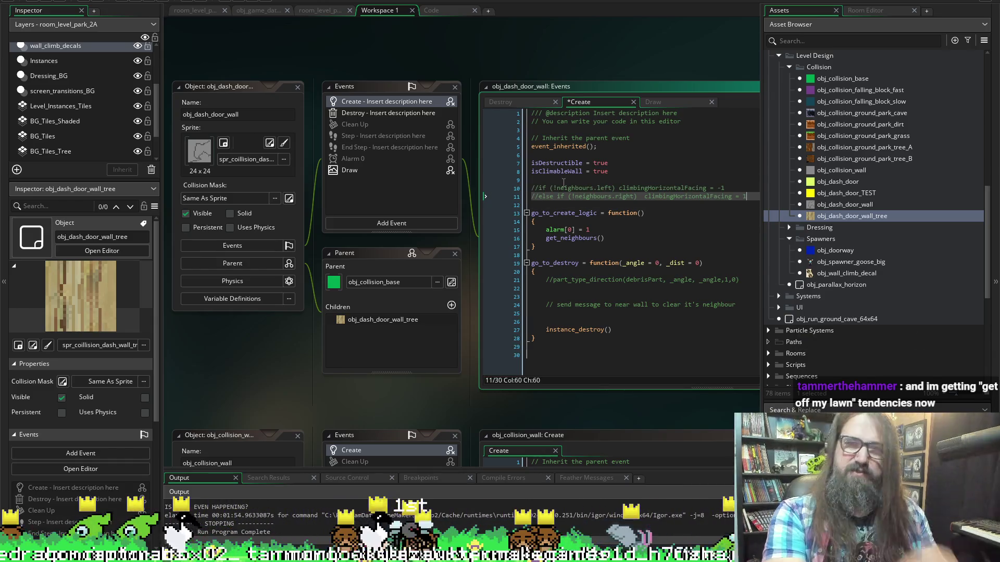
{"action": "key", "text": "Home"}
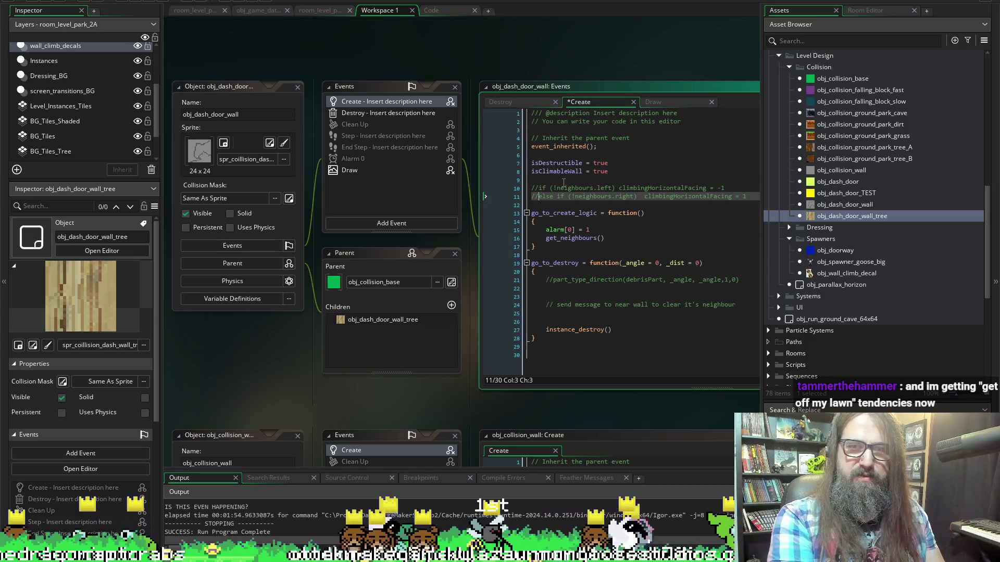
{"action": "key", "text": "ctrl+shift+k"}
{"action": "key", "text": "Up"}
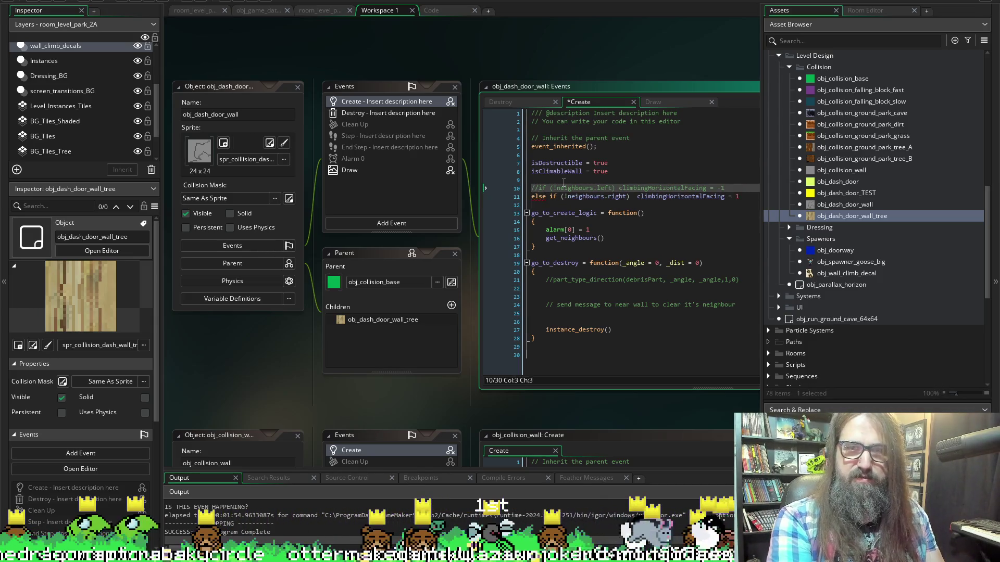
{"action": "key", "text": "ctrl+shift+k"}
{"action": "key", "text": "ctrl+s"}
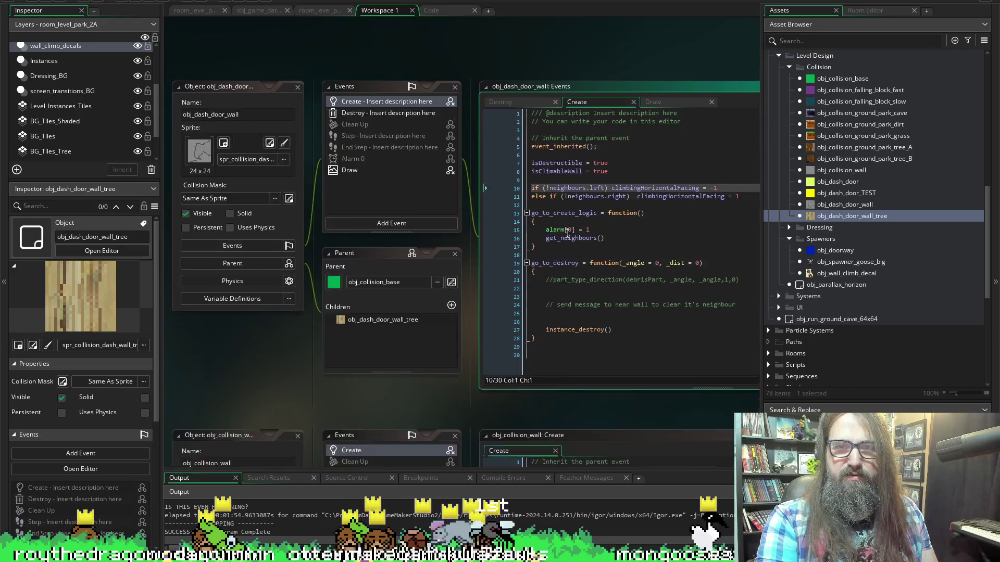
Move the facing if/else into go_to_create_logic right after get_neighbours(), indented to match.
{"action": "scroll", "coordinate": [557, 209], "scroll_direction": "down", "scroll_amount": 1}
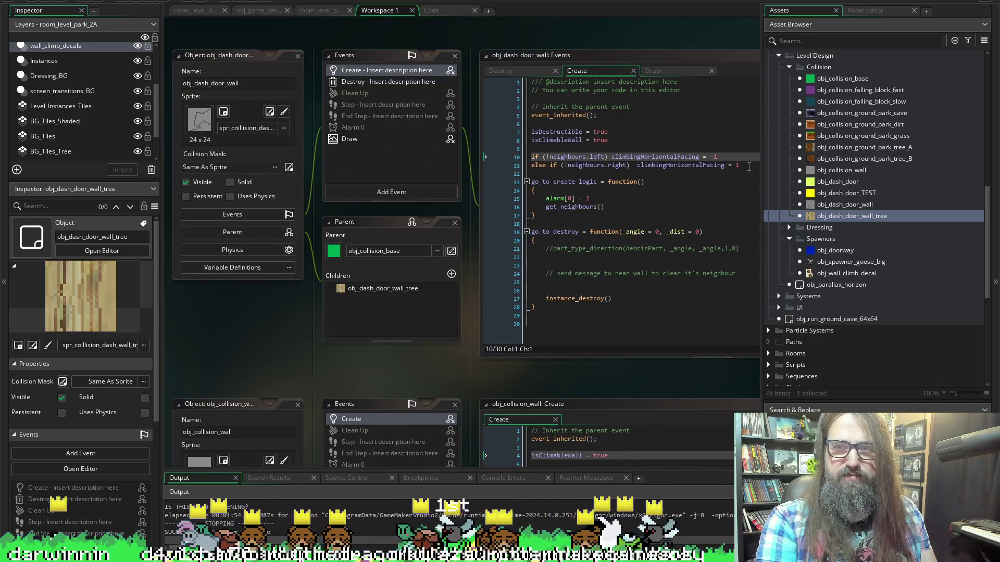
{"action": "left_click_drag", "start_coordinate": [749, 166], "coordinate": [509, 161]}
{"action": "key", "text": "BackSpace"}
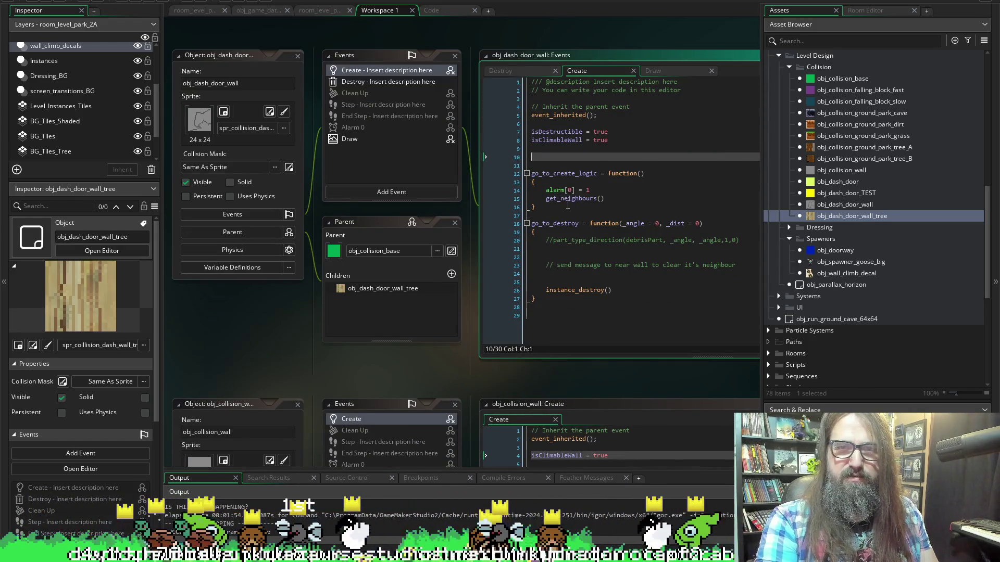
{"action": "key", "text": "BackSpace"}
{"action": "key", "text": "BackSpace"}
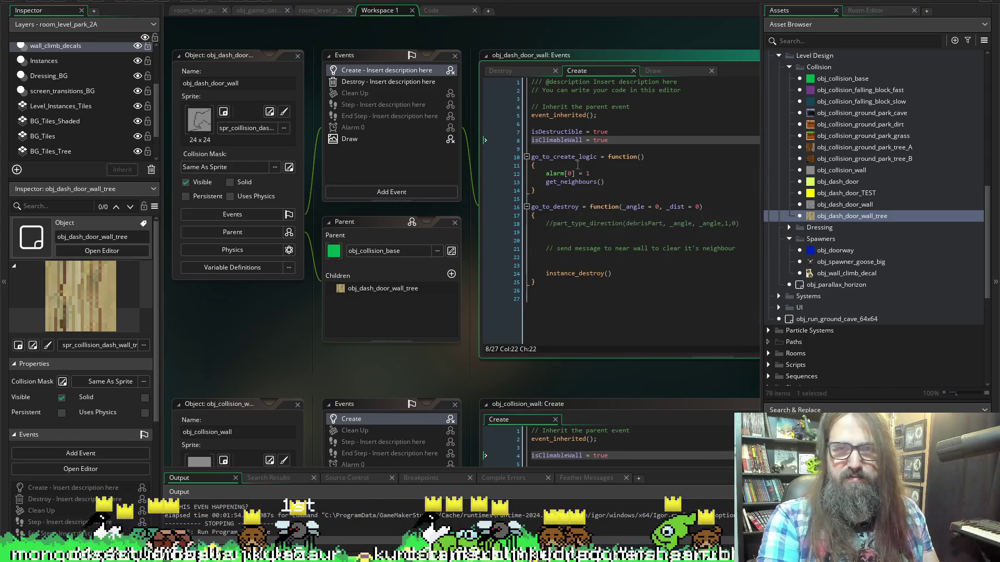
{"action": "left_click", "coordinate": [615, 181]}
{"action": "key", "text": "Return"}
{"action": "key", "text": "ctrl+v"}
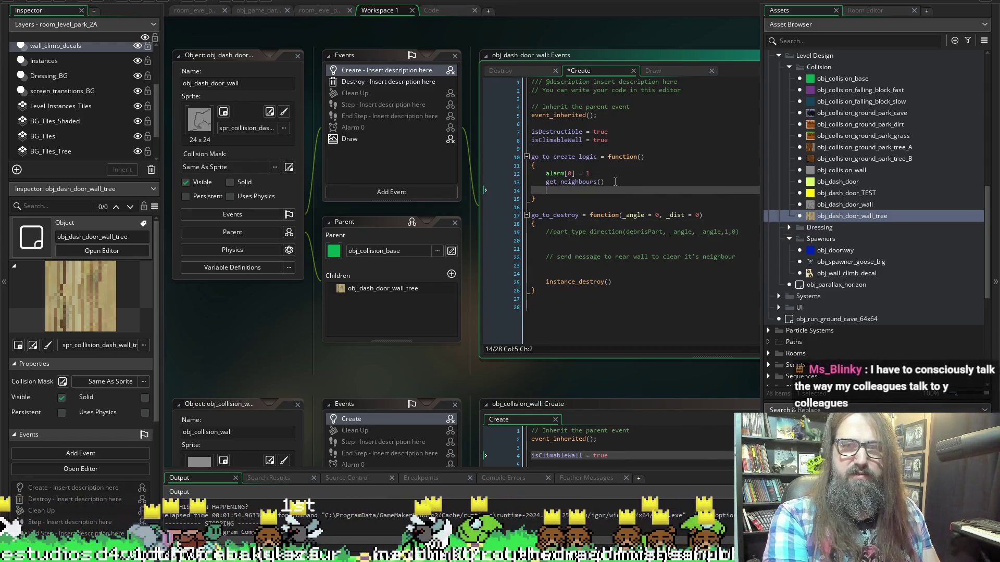
{"action": "key", "text": "Home"}
{"action": "key", "text": "Tab"}
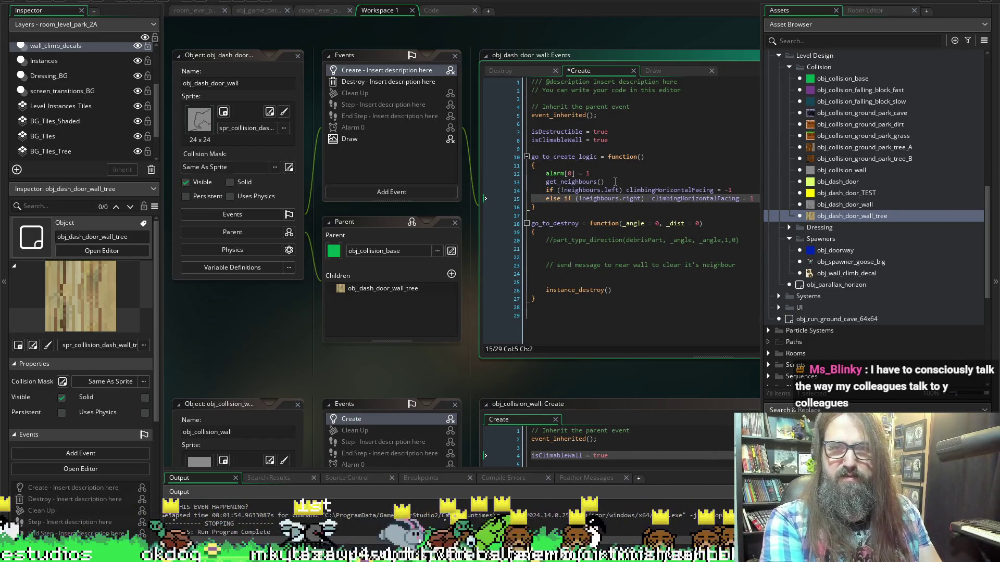
{"action": "key", "text": "Right"}
{"action": "key", "text": "Right"}
{"action": "key", "text": "Right"}
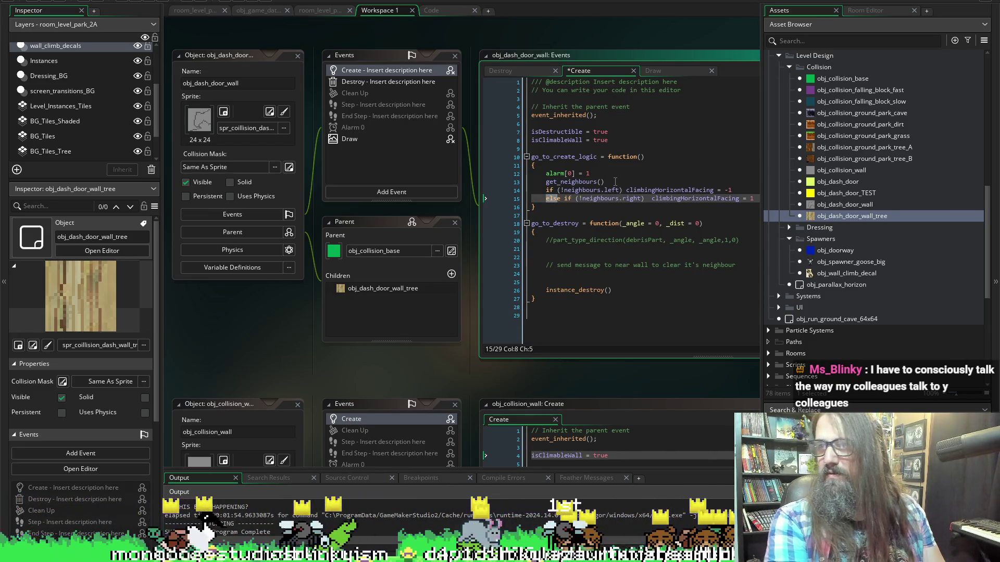
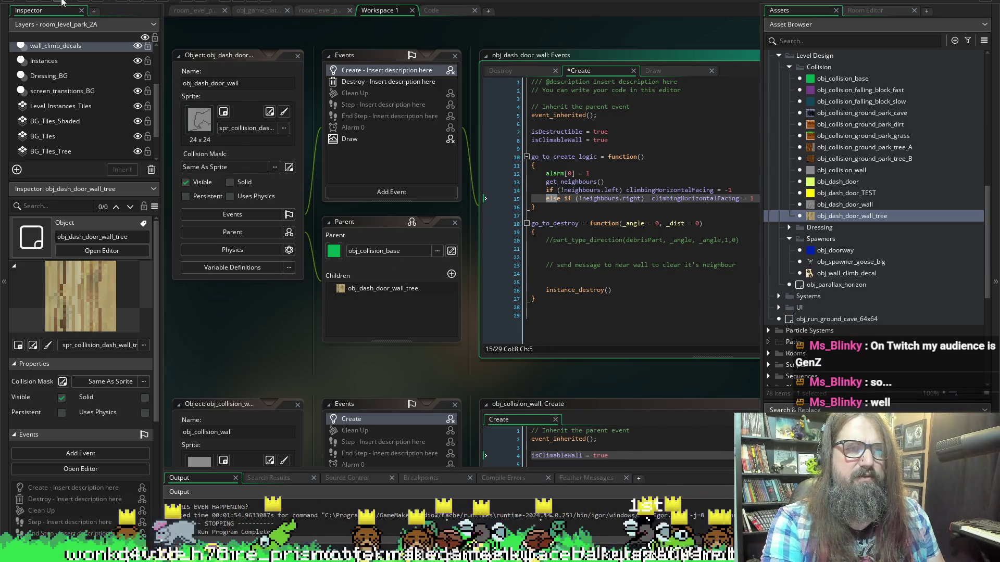
Save the edited obj_dash_door_wall Create code and scroll through it to review.
{"action": "key", "text": "ctrl+s"}
{"action": "scroll", "coordinate": [324, 311], "scroll_direction": "down", "scroll_amount": 3}
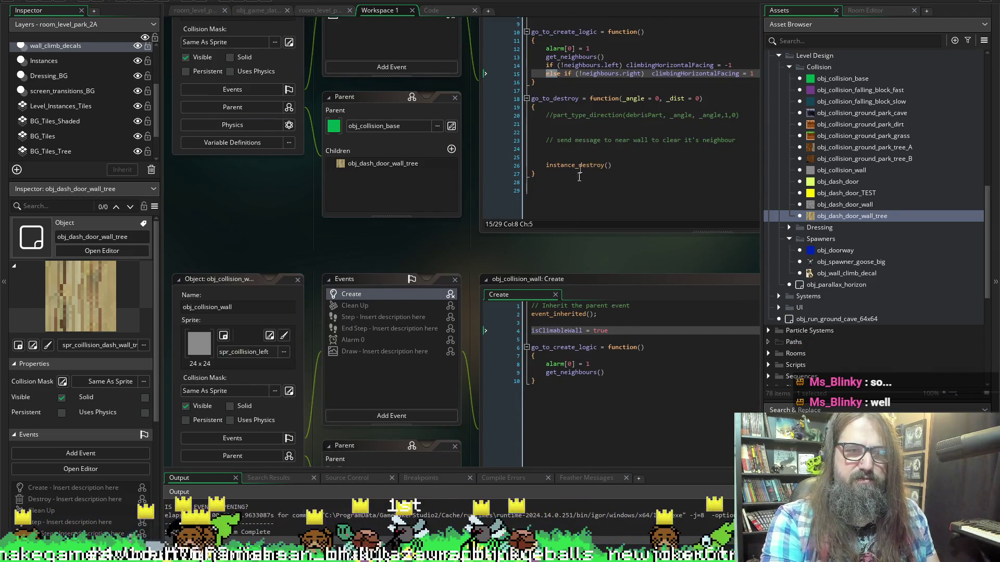
{"action": "scroll", "coordinate": [312, 213], "scroll_direction": "up", "scroll_amount": 2}
{"action": "scroll", "coordinate": [302, 292], "scroll_direction": "down", "scroll_amount": 10}
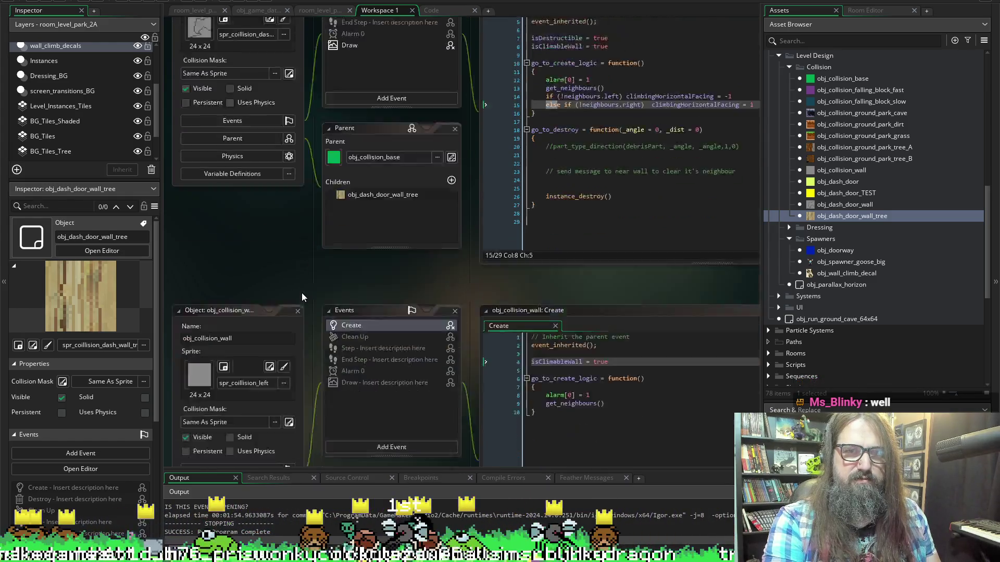
{"action": "scroll", "coordinate": [296, 300], "scroll_direction": "up", "scroll_amount": 6}
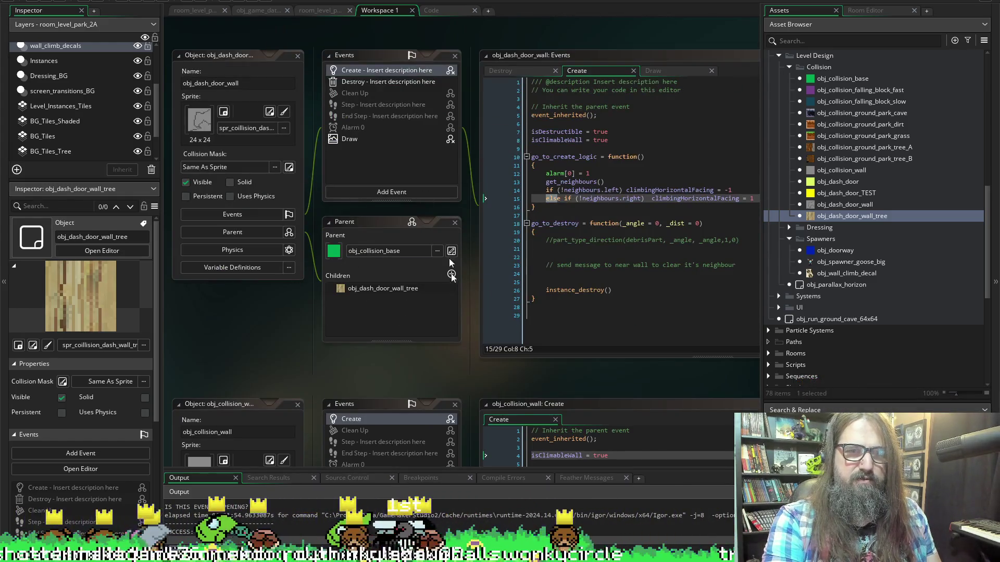
Open the obj_dash_door_wall_tree child object and inspect its sprite.
{"action": "double_click", "coordinate": [423, 290]}
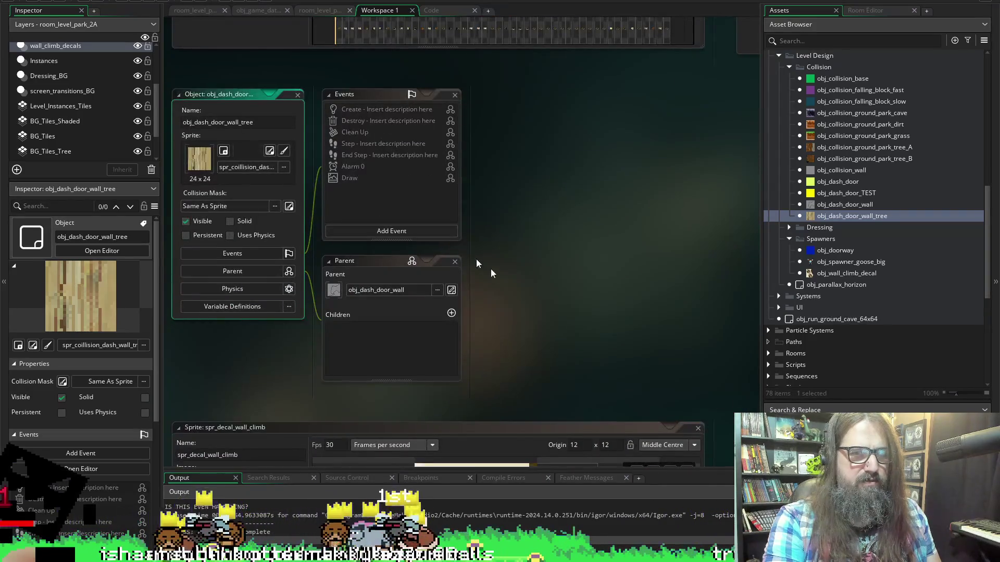
{"action": "scroll", "coordinate": [490, 268], "scroll_direction": "up", "scroll_amount": 5}
{"action": "scroll", "coordinate": [487, 266], "scroll_direction": "down", "scroll_amount": 10}
{"action": "scroll", "coordinate": [317, 230], "scroll_direction": "up", "scroll_amount": 12}
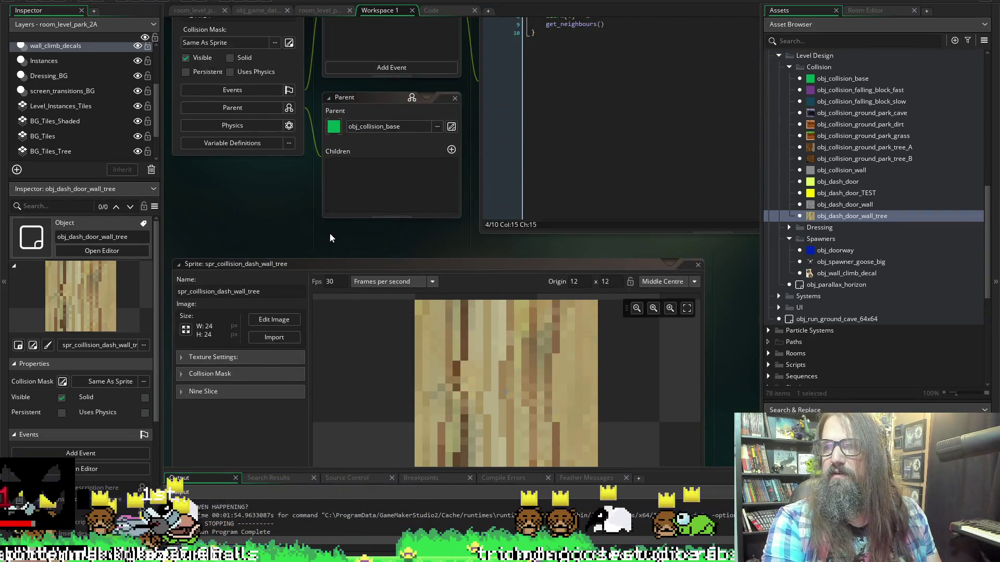
{"action": "scroll", "coordinate": [373, 210], "scroll_direction": "up", "scroll_amount": 3}
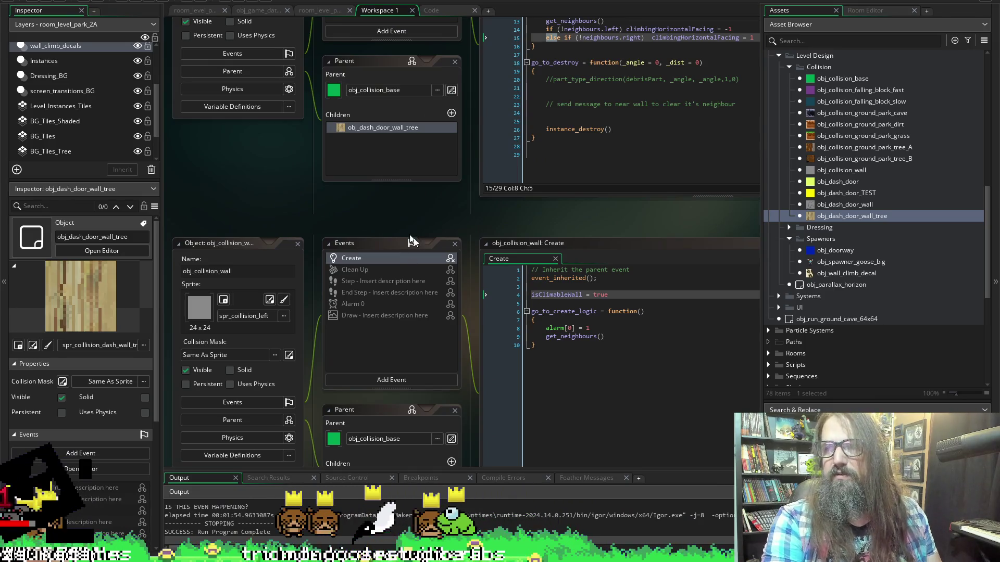
{"action": "scroll", "coordinate": [426, 237], "scroll_direction": "up", "scroll_amount": 6}
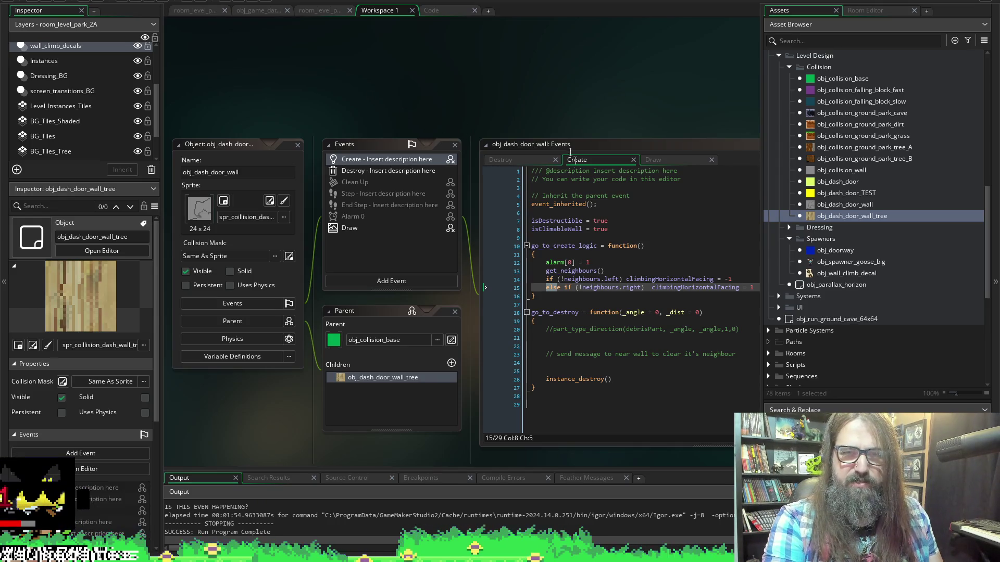
{"action": "scroll", "coordinate": [423, 34], "scroll_direction": "down", "scroll_amount": 1}
{"action": "scroll", "coordinate": [444, 48], "scroll_direction": "right", "scroll_amount": 2}
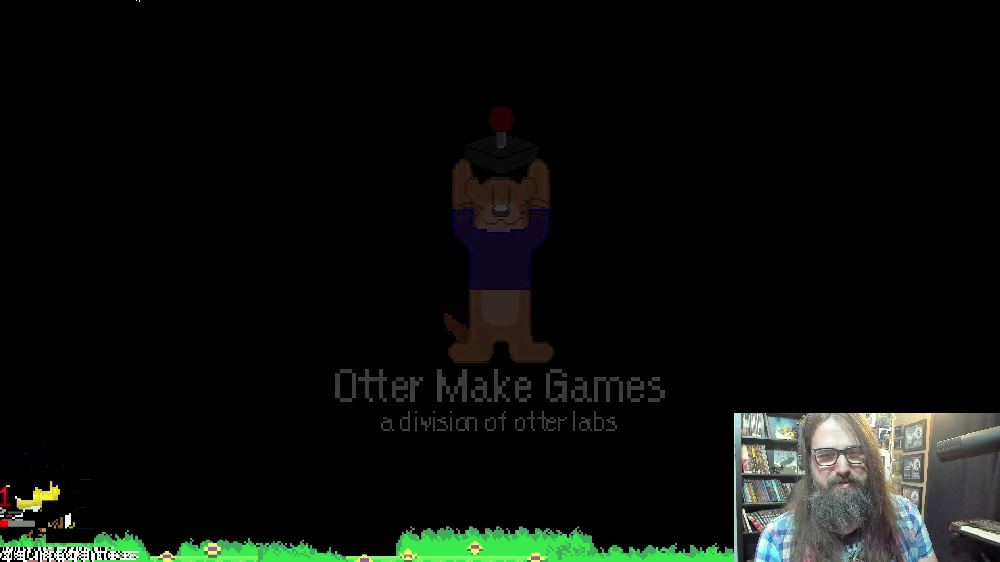
Choose Continue on the title menu to load the saved game, then leave fullscreen with Alt+Enter.
{"action": "key", "text": "Down"}
{"action": "key", "text": "Return"}
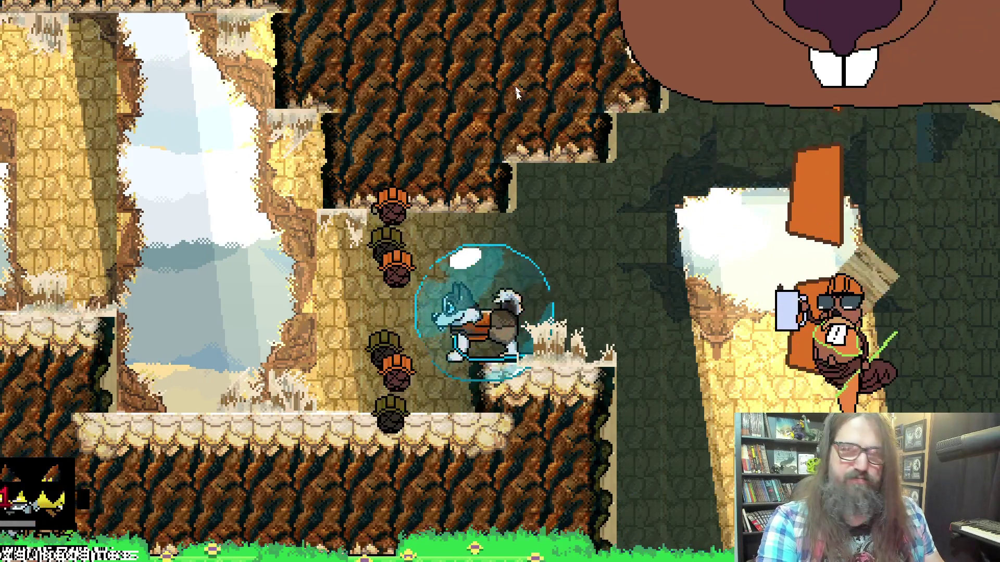
{"action": "key", "text": "alt+Return"}
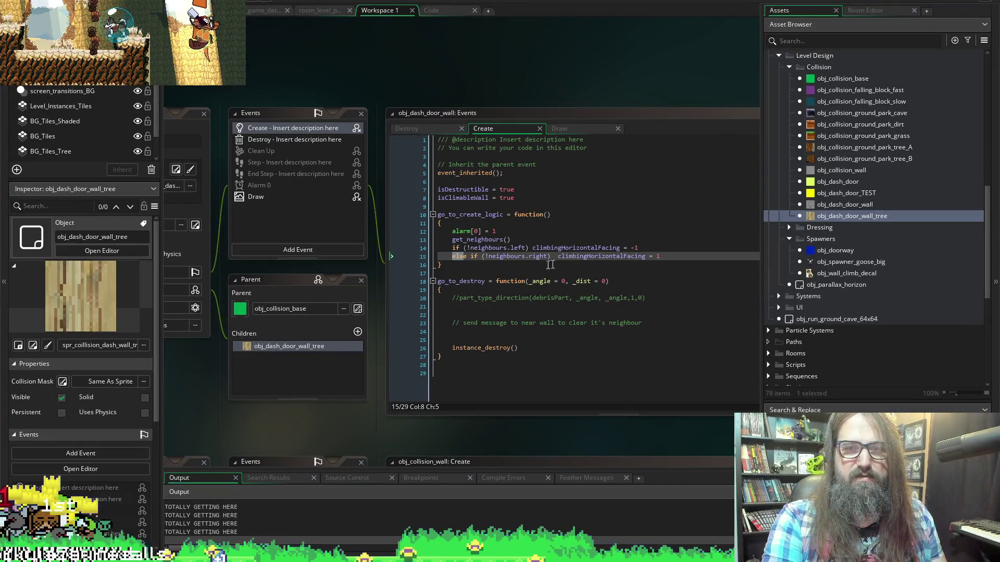
Stop the running game, comment out lines 14–15, save, then undo the commenting.
{"action": "left_click", "coordinate": [506, 256]}
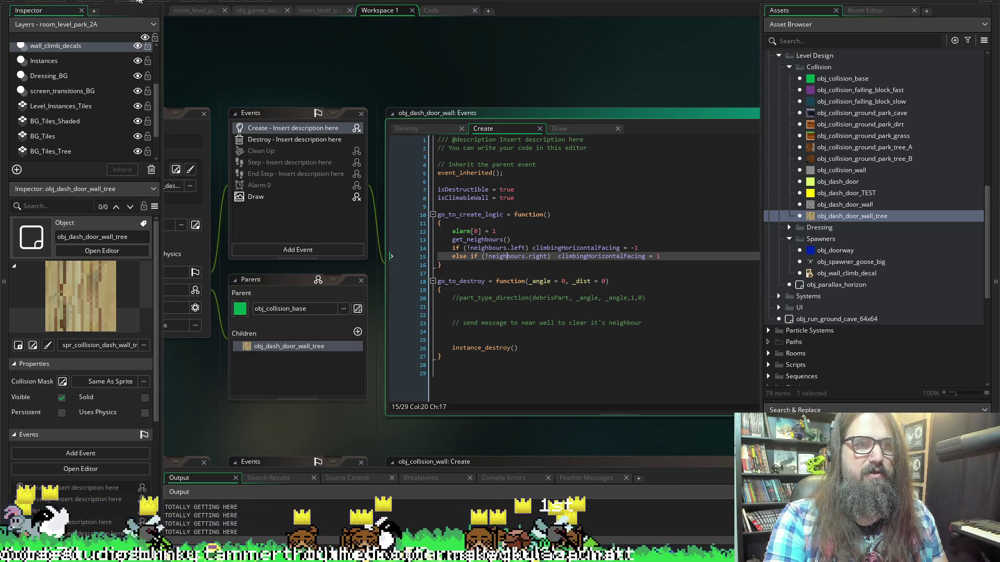
{"action": "left_click", "coordinate": [159, 10]}
{"action": "left_click", "coordinate": [453, 248]}
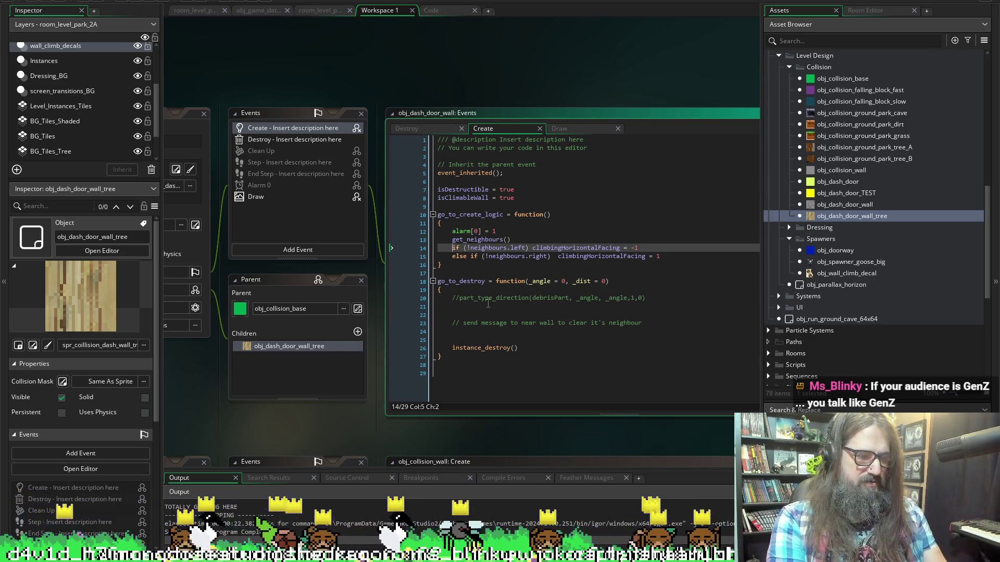
{"action": "type", "text": "/"}
{"action": "key", "text": "Down"}
{"action": "key", "text": "Home"}
{"action": "type", "text": "/"}
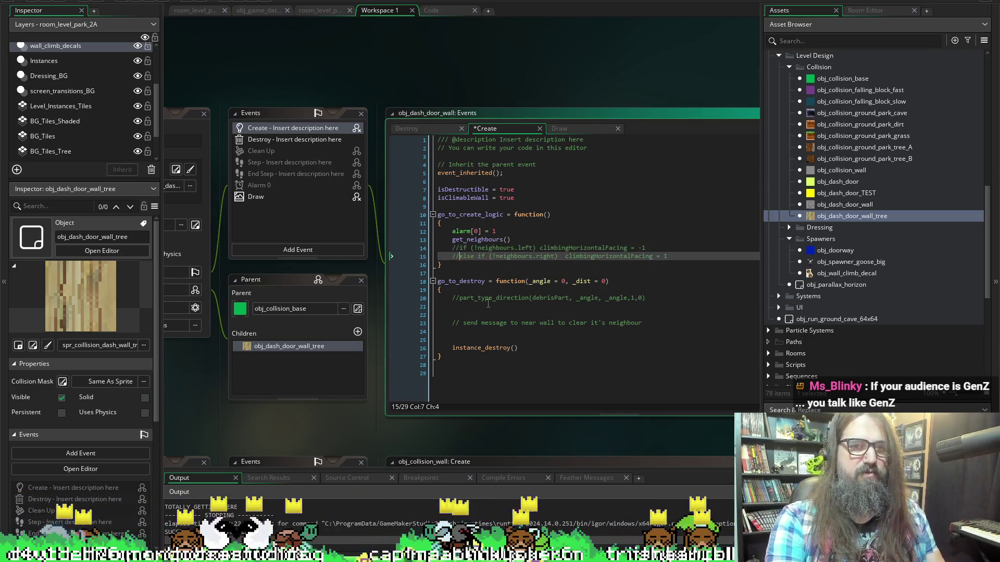
{"action": "left_click", "coordinate": [60, 2]}
{"action": "left_click", "coordinate": [516, 251]}
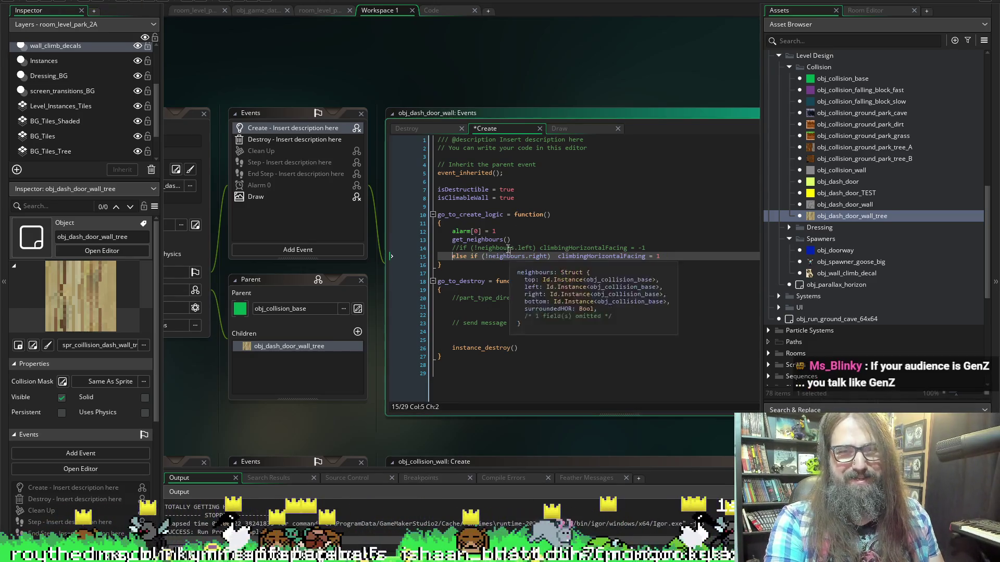
{"action": "key", "text": "ctrl+z"}
{"action": "key", "text": "ctrl+z"}
{"action": "key", "text": "ctrl+z"}
Delete obj_dash_door_wall's Draw event and launch a new build.
{"action": "left_click", "coordinate": [268, 198]}
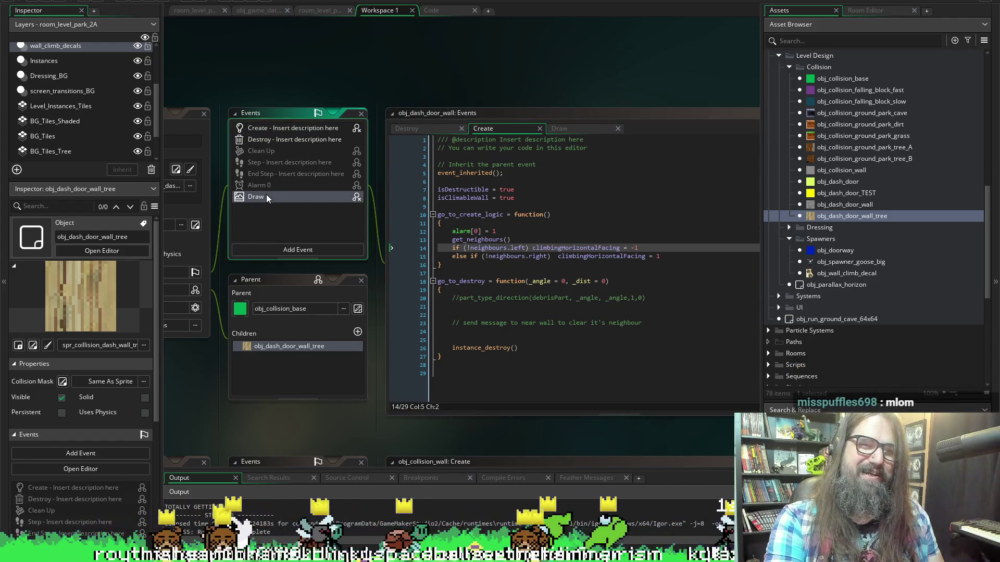
{"action": "left_click", "coordinate": [267, 195]}
{"action": "right_click", "coordinate": [267, 195]}
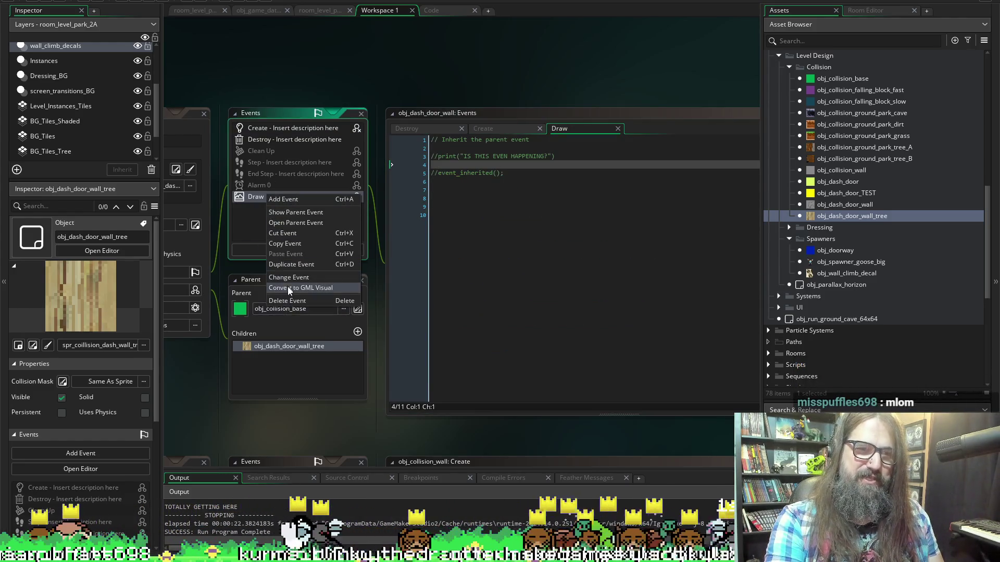
{"action": "left_click", "coordinate": [287, 301]}
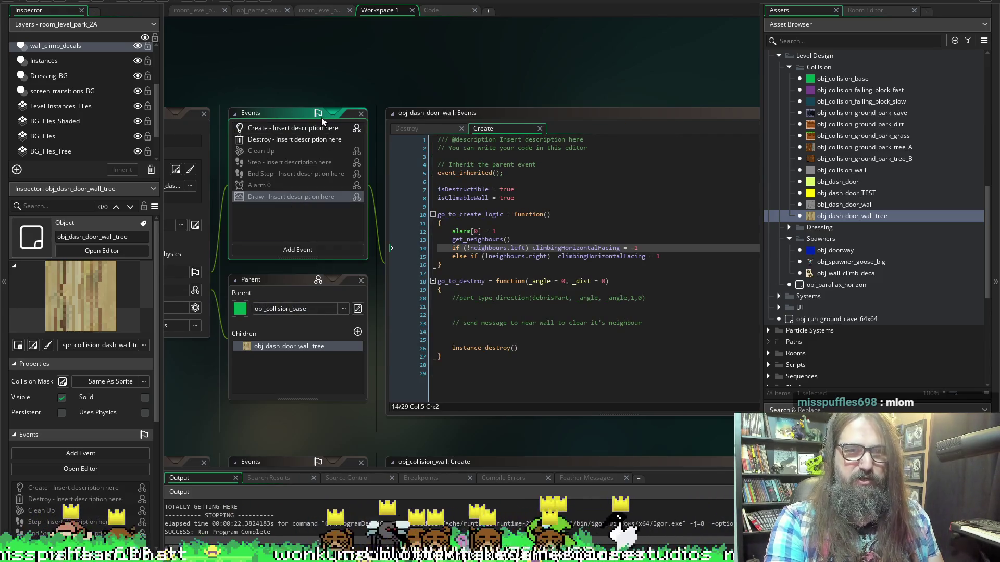
{"action": "left_click", "coordinate": [132, 1]}
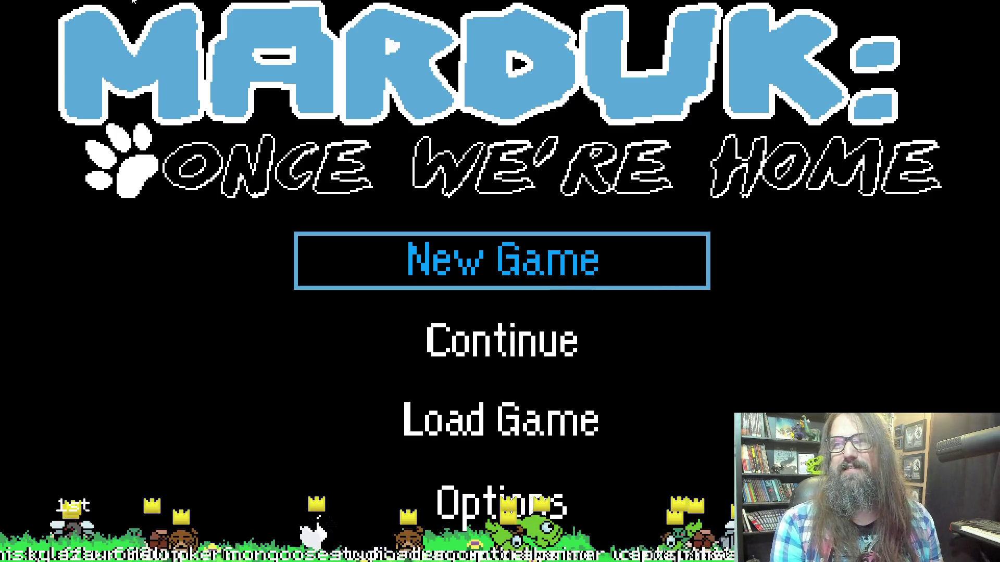
Choose Continue to load the tree level in the new build, then leave fullscreen with Alt+Enter.
{"action": "key", "text": "Down"}
{"action": "key", "text": "Return"}
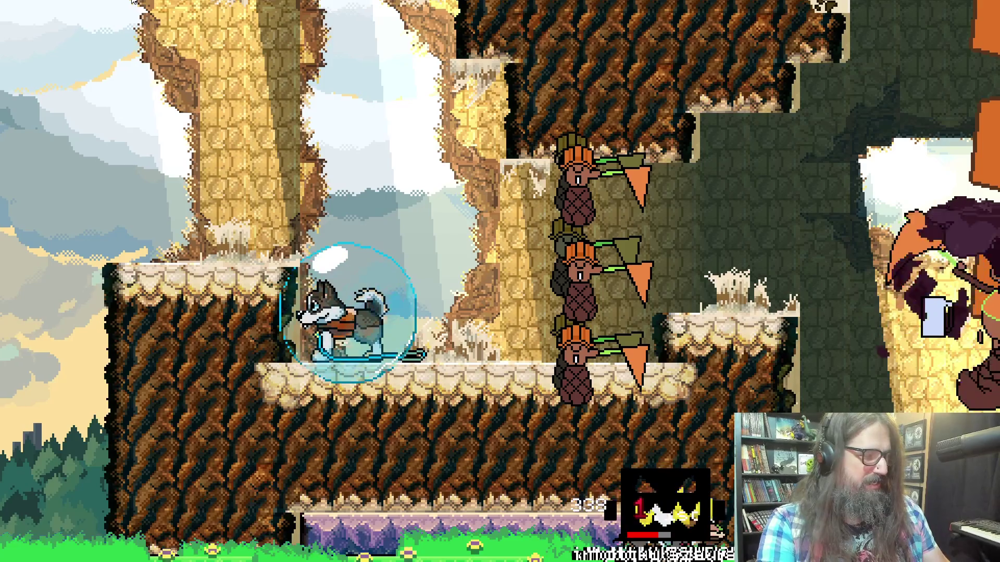
{"action": "key", "text": "alt+Return"}
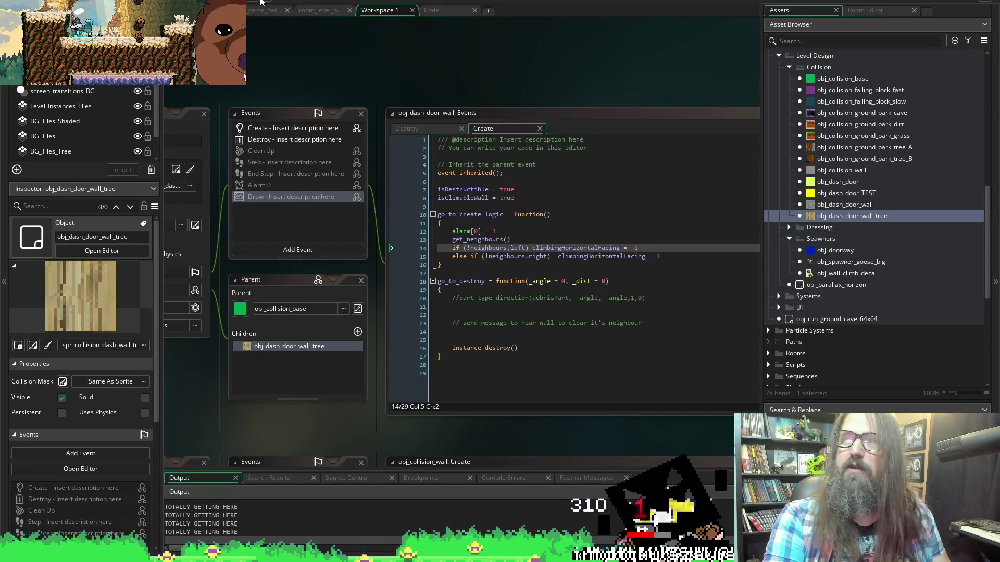
Rerun the project with F5, confirming that the current run should stop.
{"action": "left_click", "coordinate": [320, 4]}
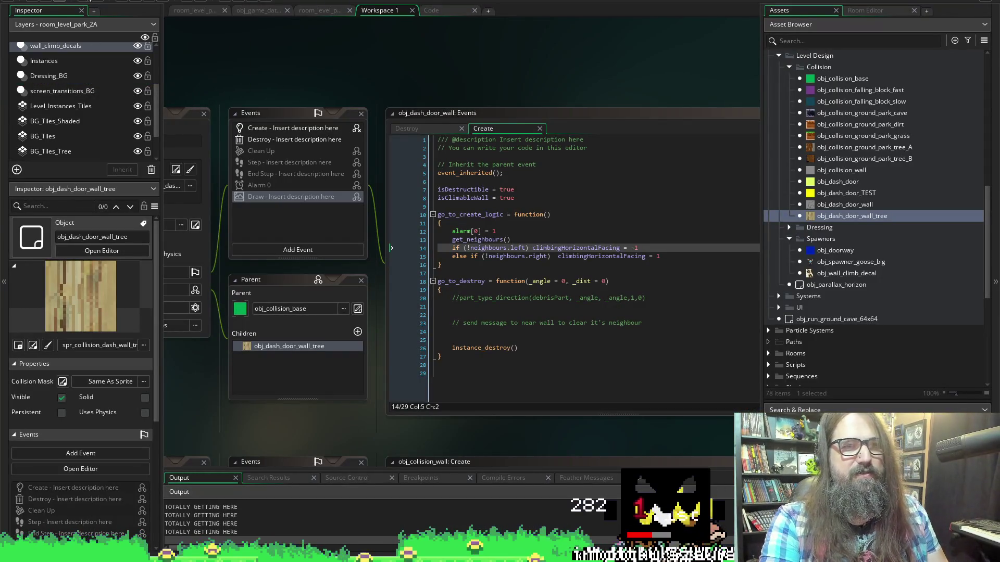
{"action": "key", "text": "F5"}
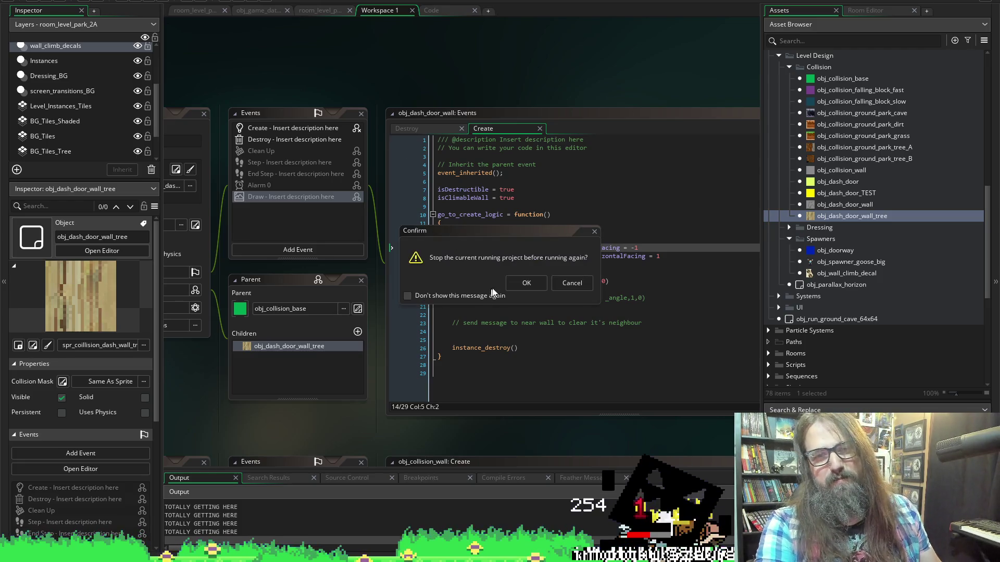
{"action": "left_click", "coordinate": [525, 278]}
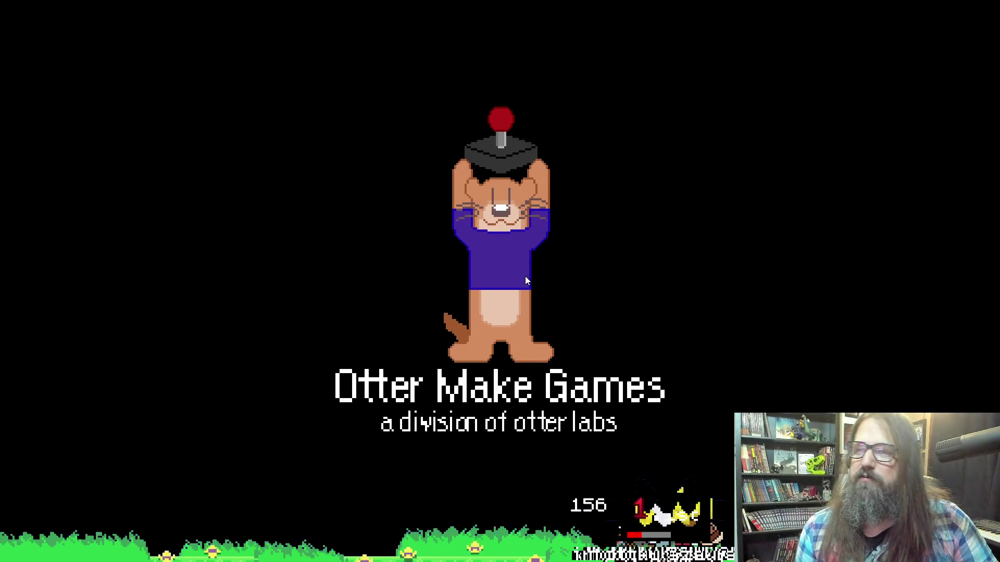
Continue into the tree level, move the otter left and right across platforms, then window the game with F11.
{"action": "key", "text": "Down"}
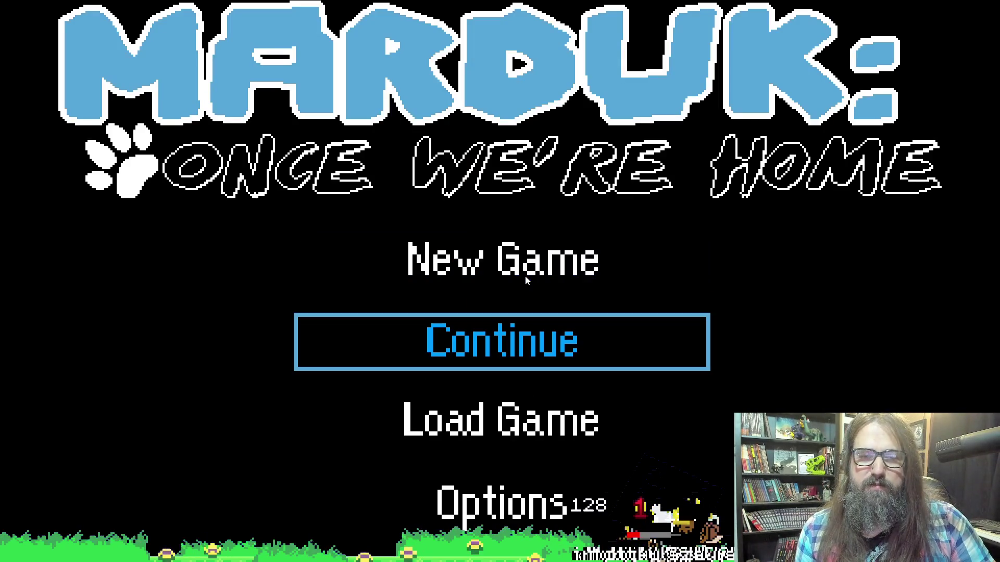
{"action": "key", "text": "Return"}
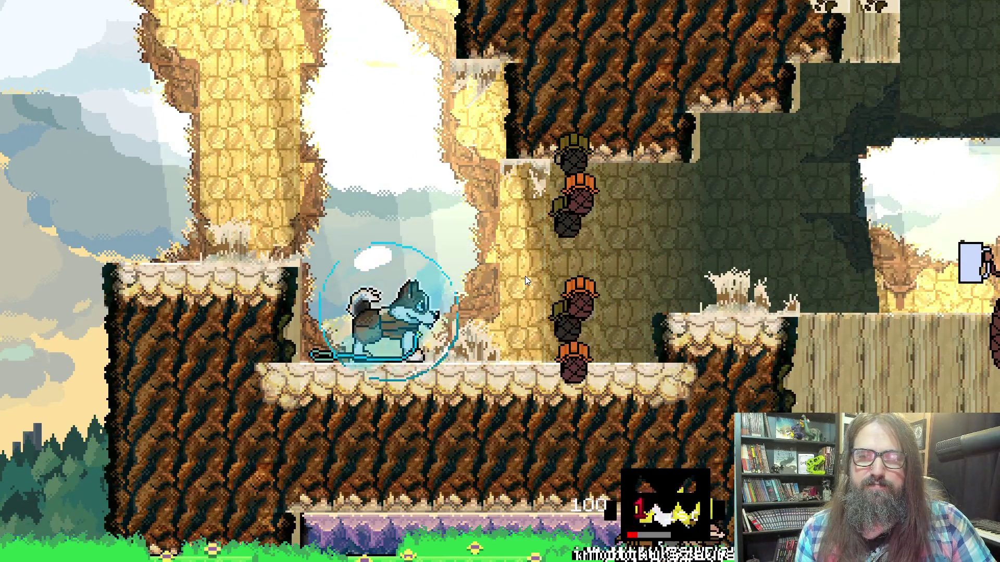
{"action": "key", "text": "Right"}
{"action": "key", "text": "Left"}
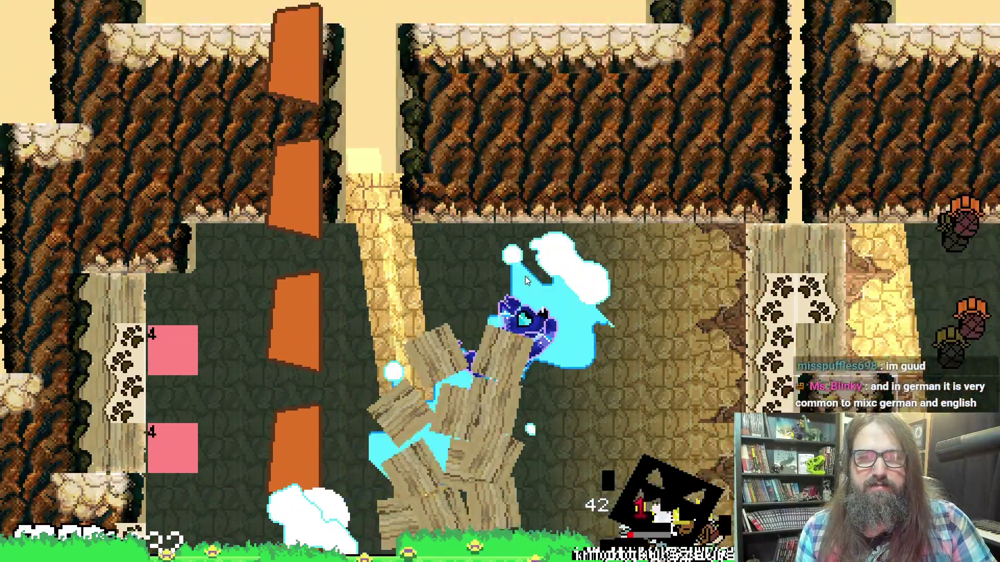
{"action": "key", "text": "Left"}
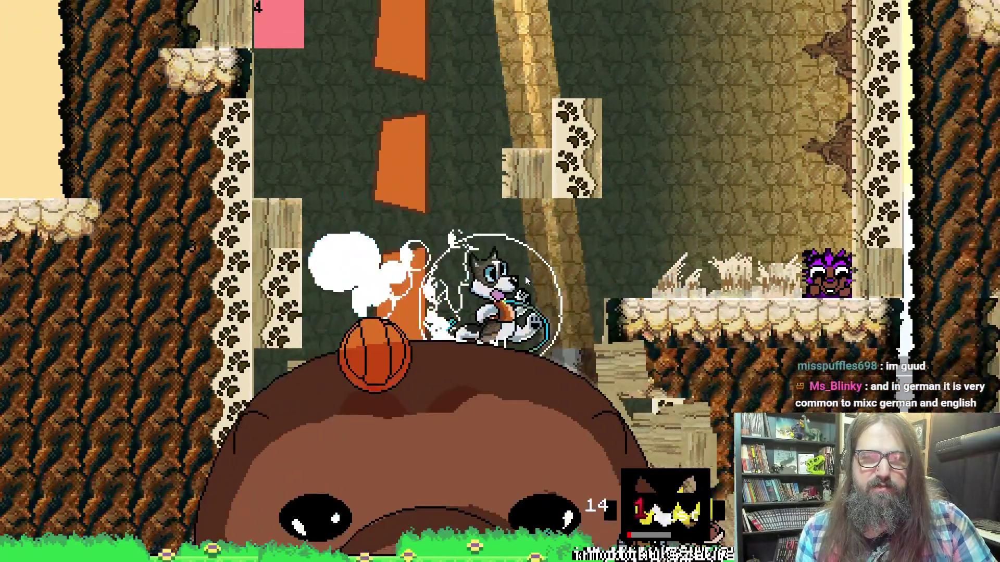
{"action": "key", "text": "Right"}
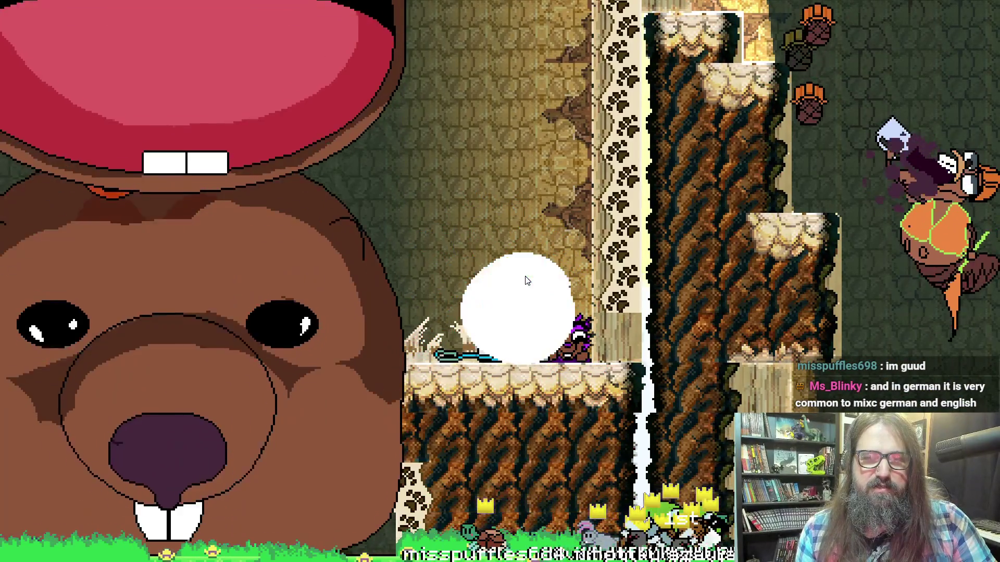
{"action": "key", "text": "Left"}
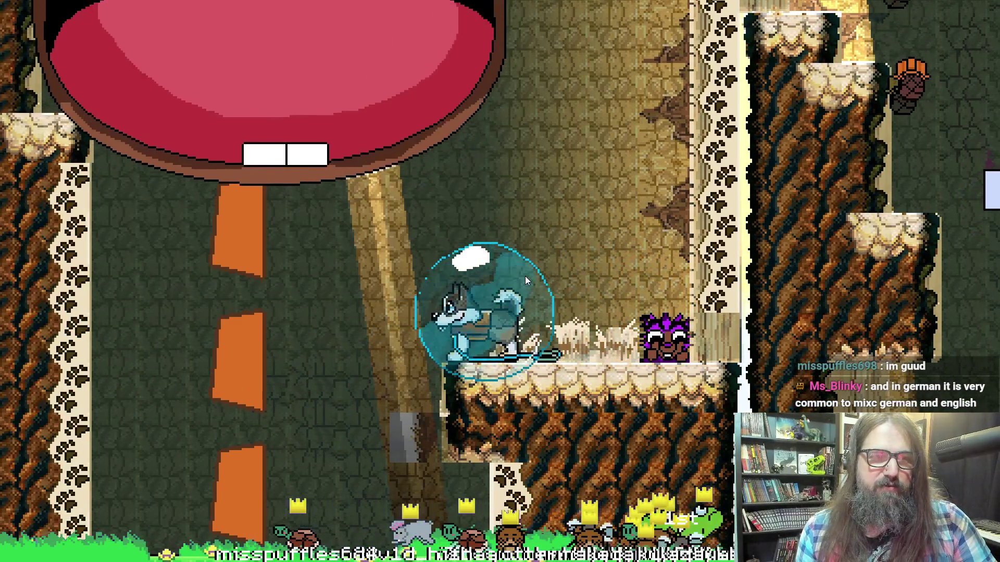
{"action": "key", "text": "Left"}
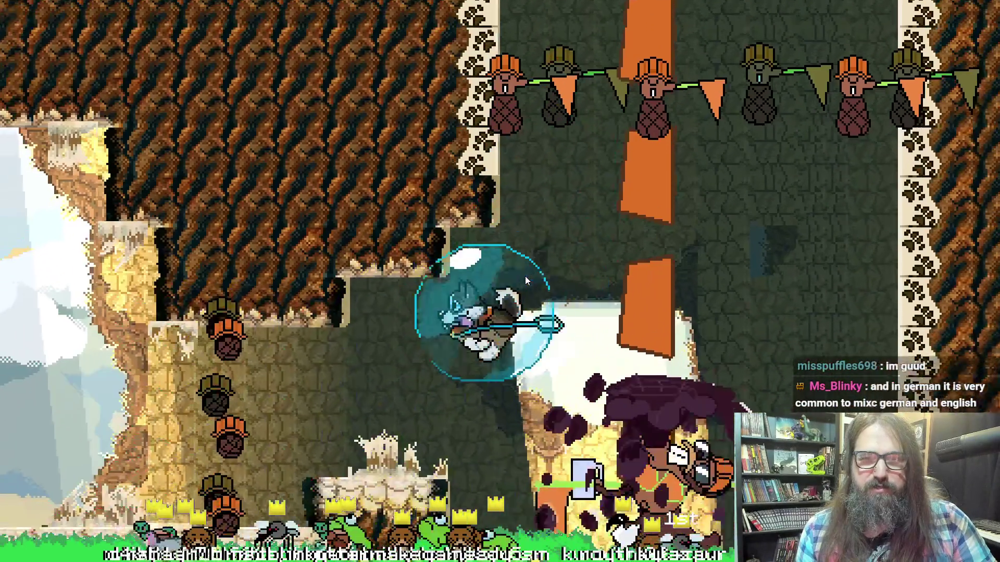
{"action": "key", "text": "Right"}
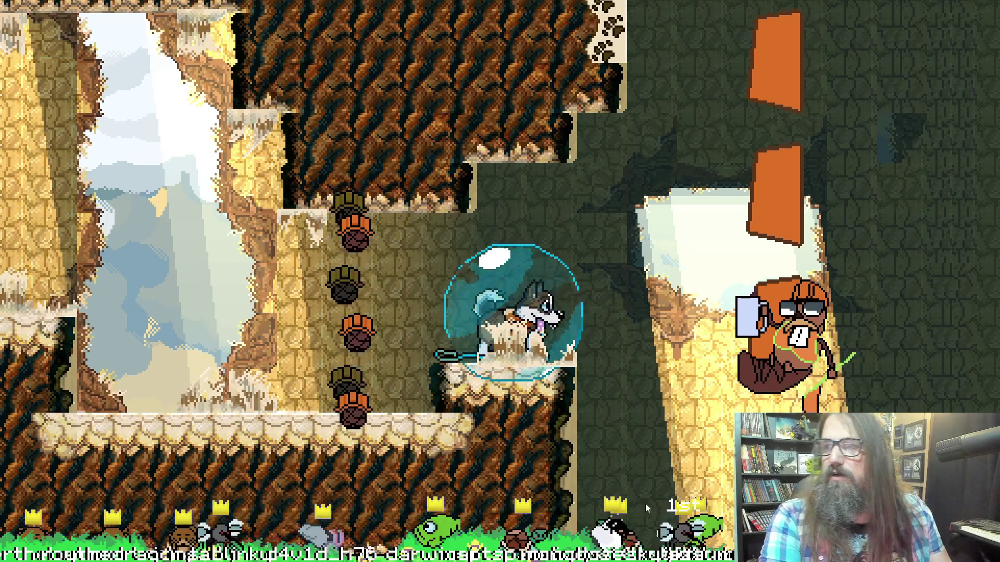
{"action": "key", "text": "F11"}
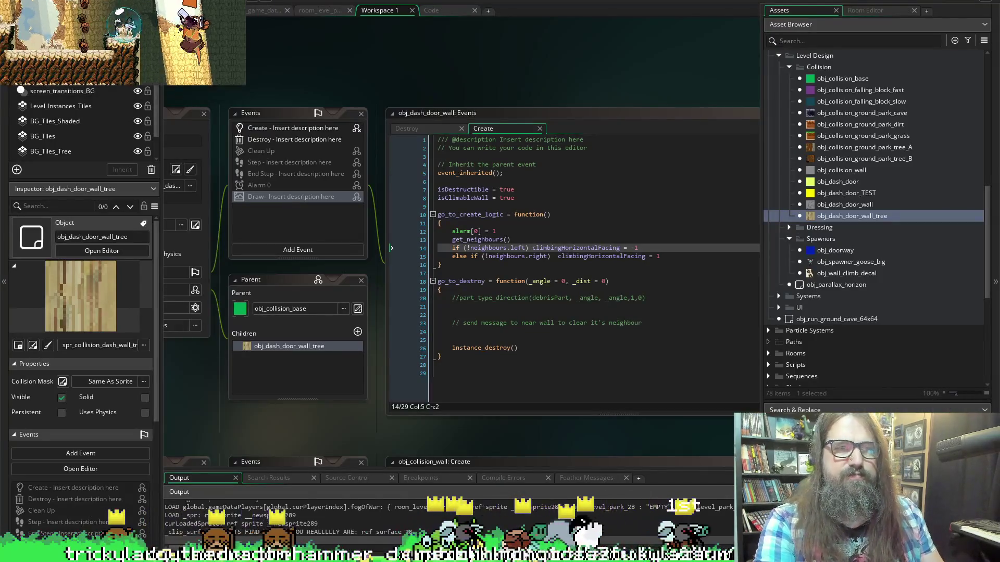
Close the test game and rerun with F5, confirming the stop of the old run.
{"action": "key", "text": "Escape"}
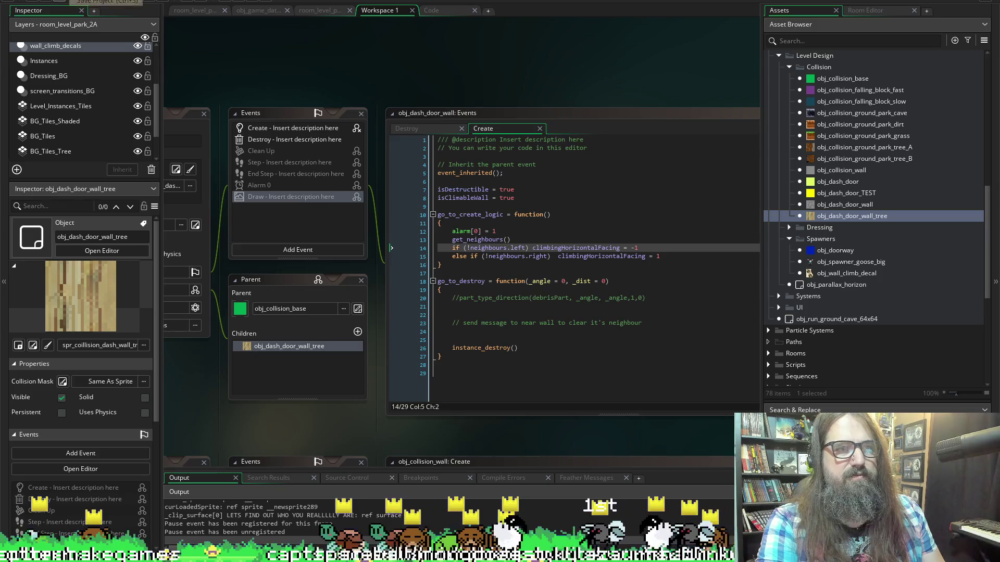
{"action": "key", "text": "F5"}
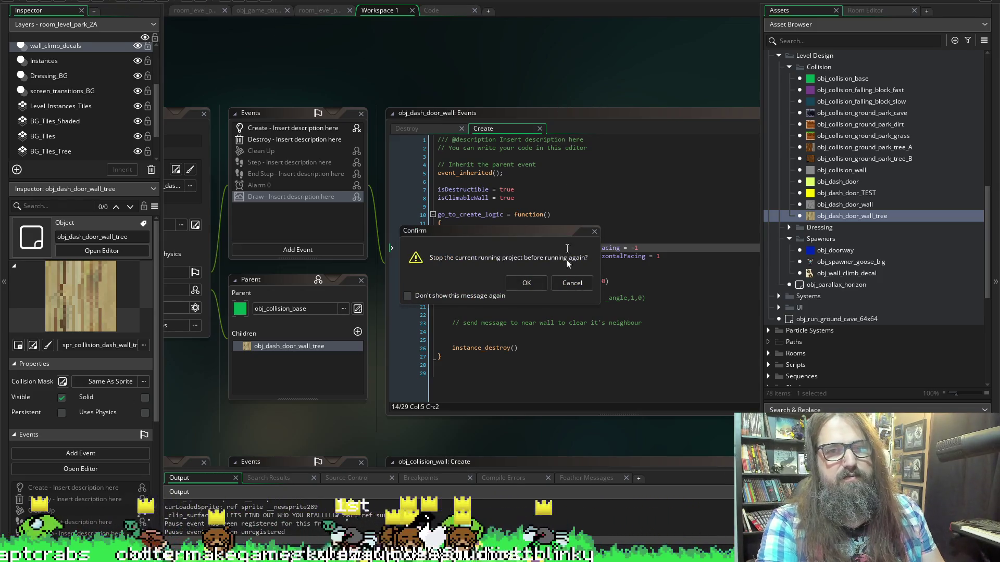
{"action": "left_click", "coordinate": [525, 282]}
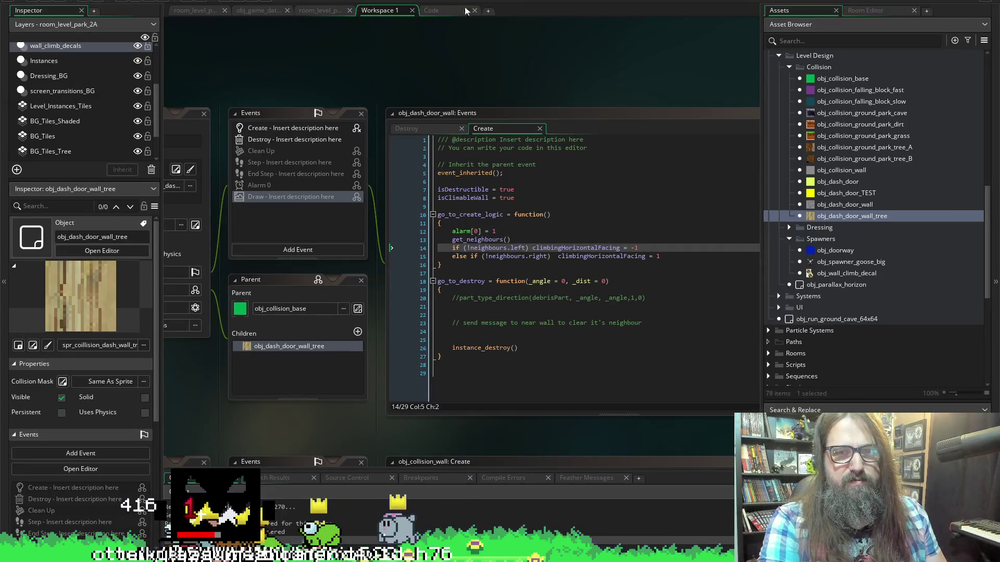
{"action": "double_click", "coordinate": [273, 188]}
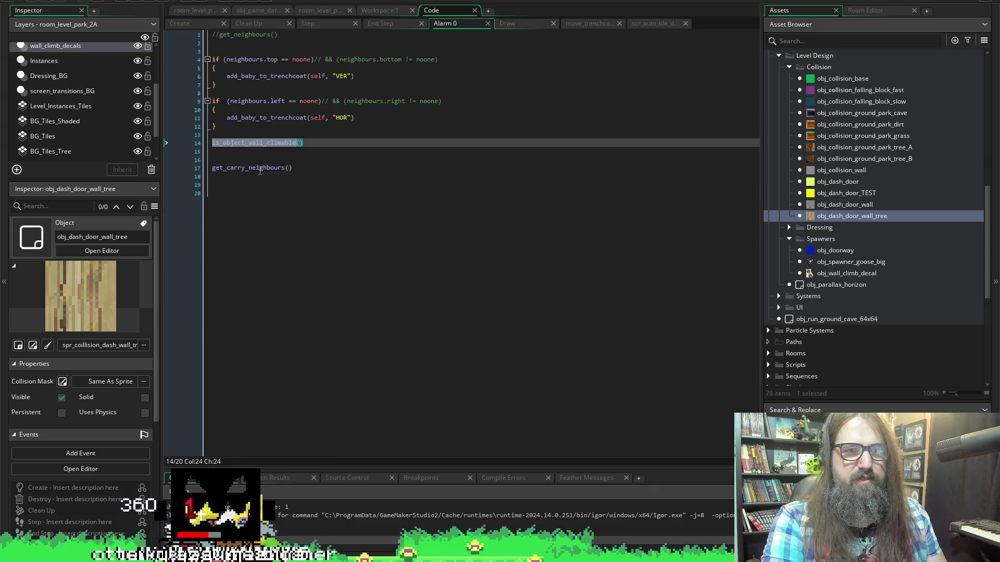
{"action": "key", "text": "Down"}
{"action": "key", "text": "Down"}
{"action": "key", "text": "Down"}
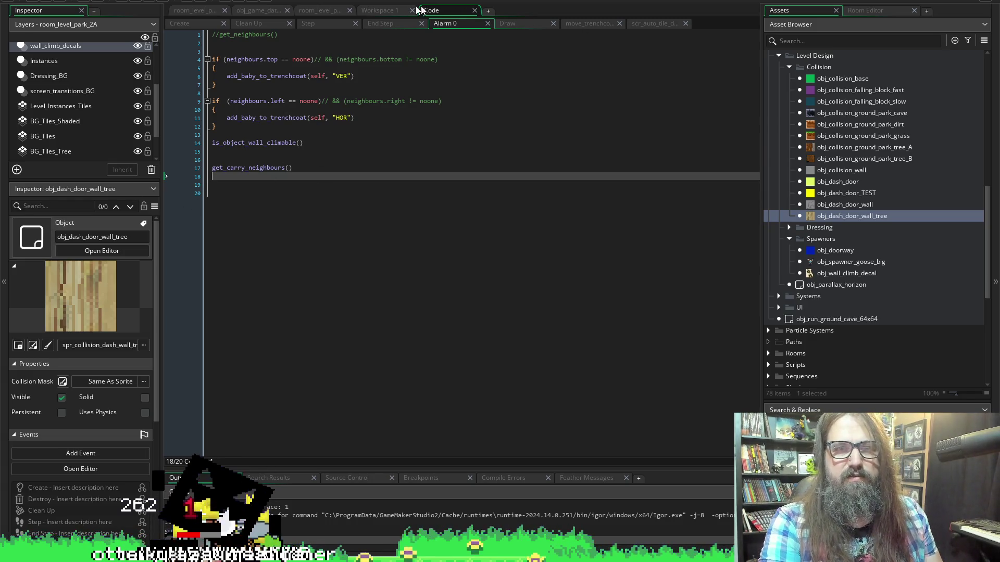
{"action": "left_click", "coordinate": [378, 10]}
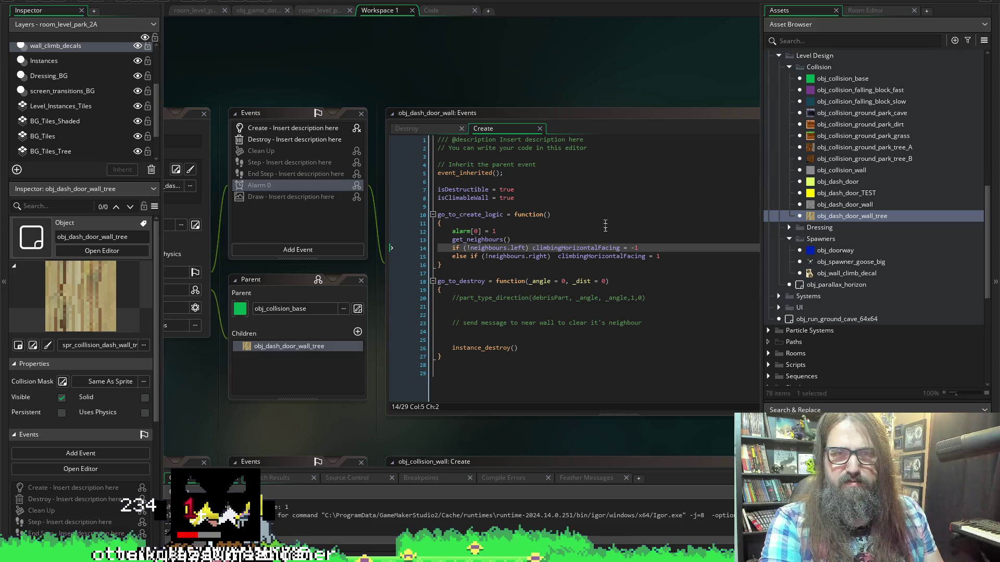
Select and review the climbing-facing lines 14–15 in the Create code while the build launches.
{"action": "left_click", "coordinate": [557, 260]}
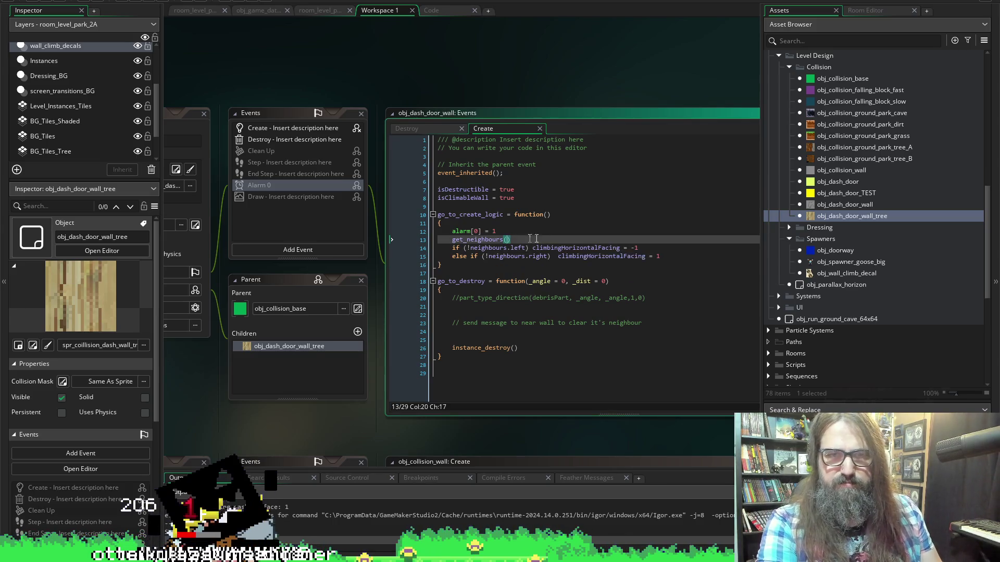
{"action": "left_click_drag", "start_coordinate": [659, 256], "coordinate": [444, 251]}
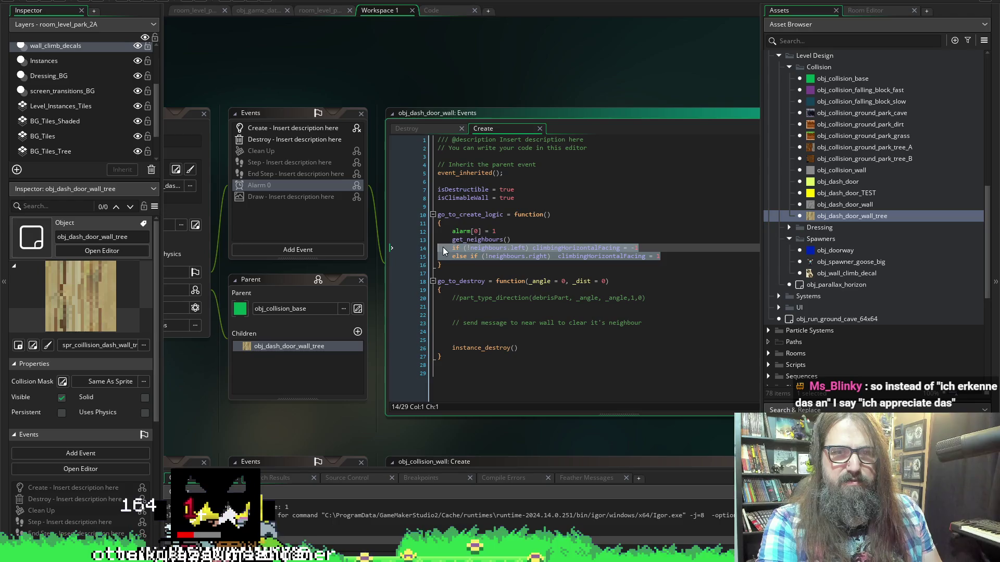
{"action": "left_click", "coordinate": [600, 233]}
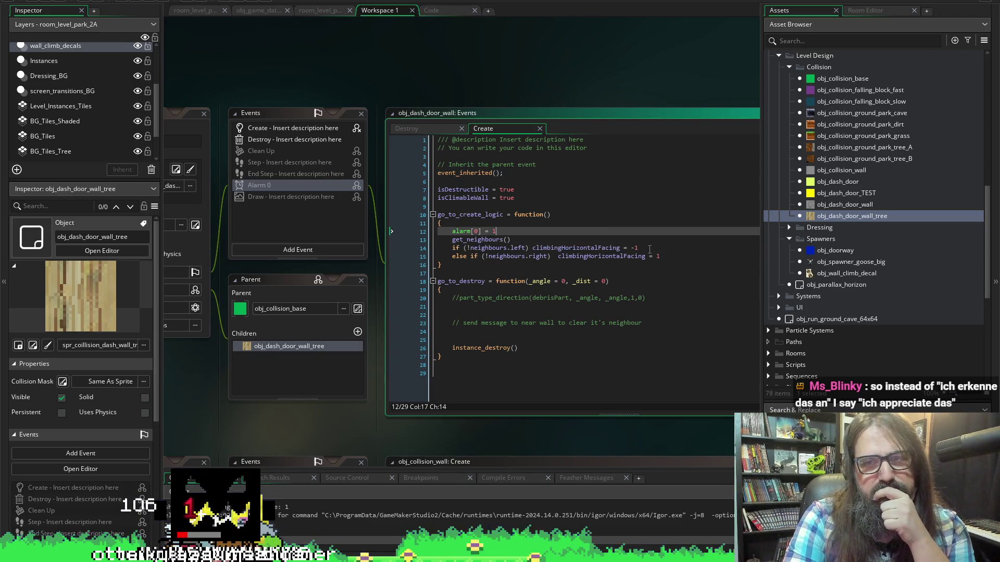
{"action": "left_click", "coordinate": [59, 2]}
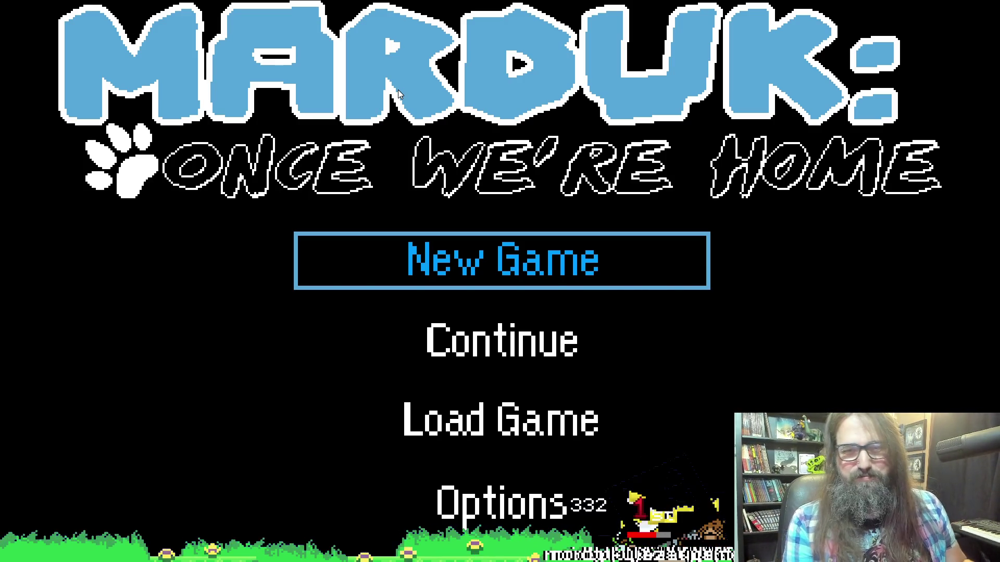
Continue into the level, run the dog right toward the tree walls, then close the game.
{"action": "key", "text": "Down"}
{"action": "key", "text": "Return"}
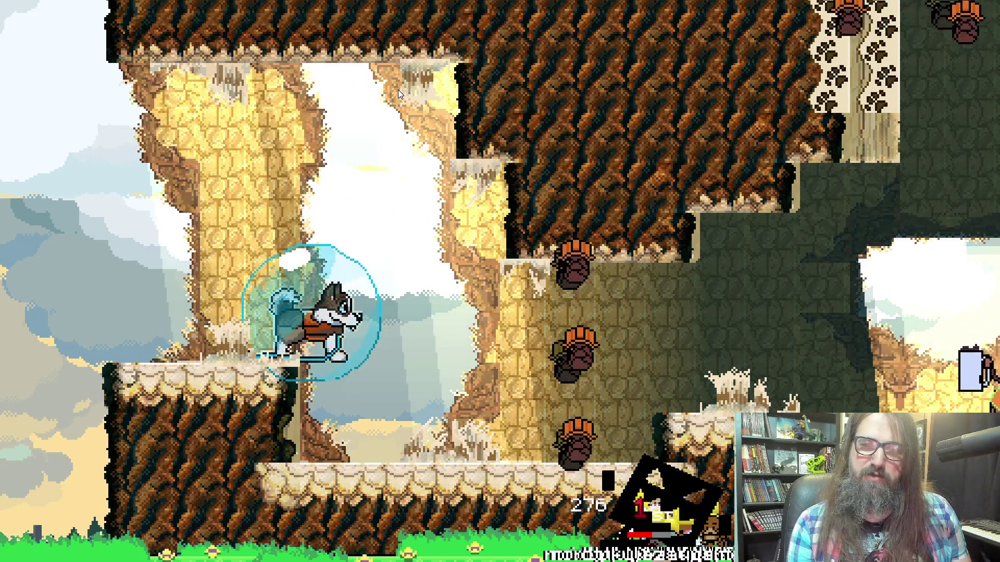
{"action": "key", "text": "Right"}
{"action": "key", "text": "Right"}
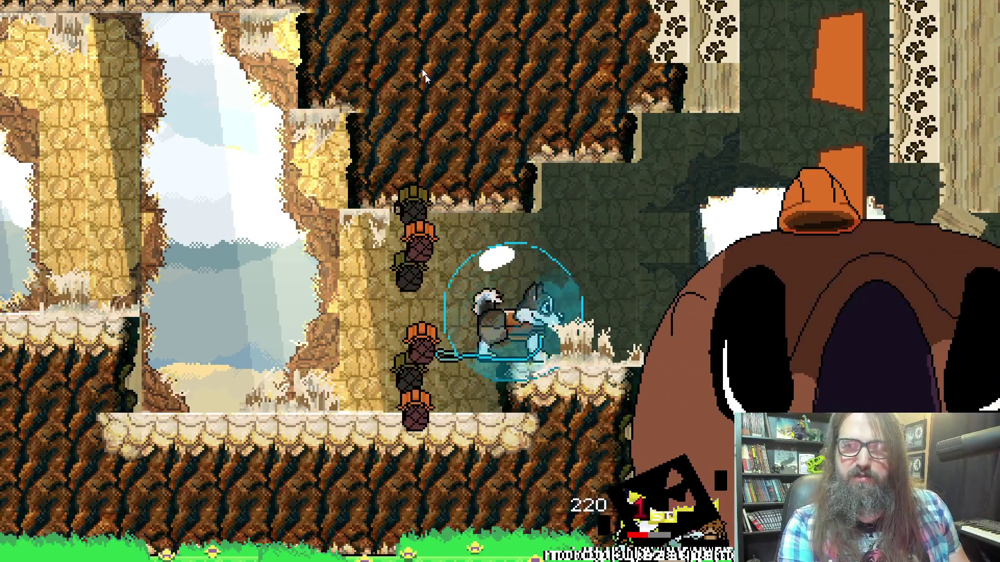
{"action": "key", "text": "Escape"}
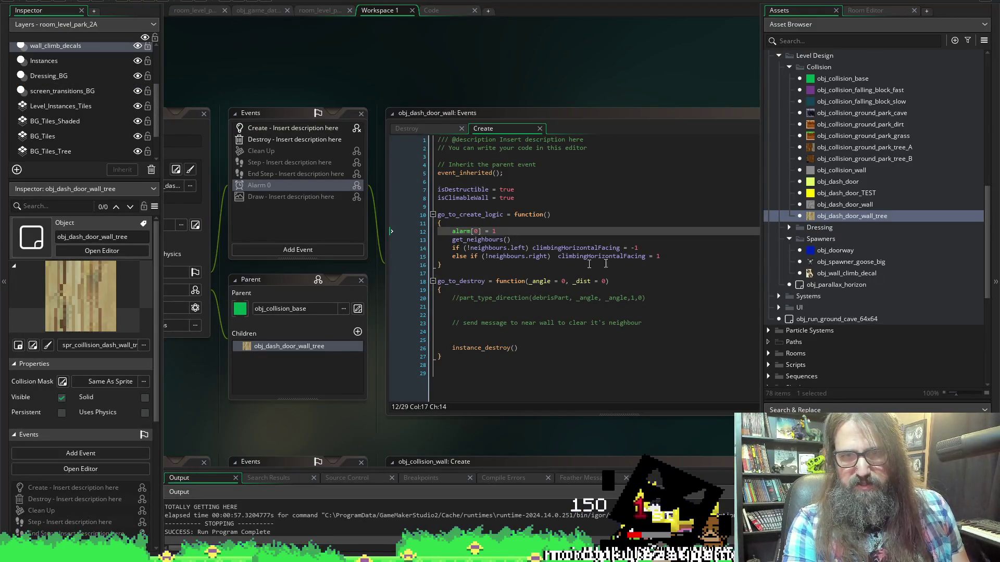
Negate the right-side climbingHorizontalFacing value and test the rebuilt game in the level.
{"action": "left_click", "coordinate": [657, 257]}
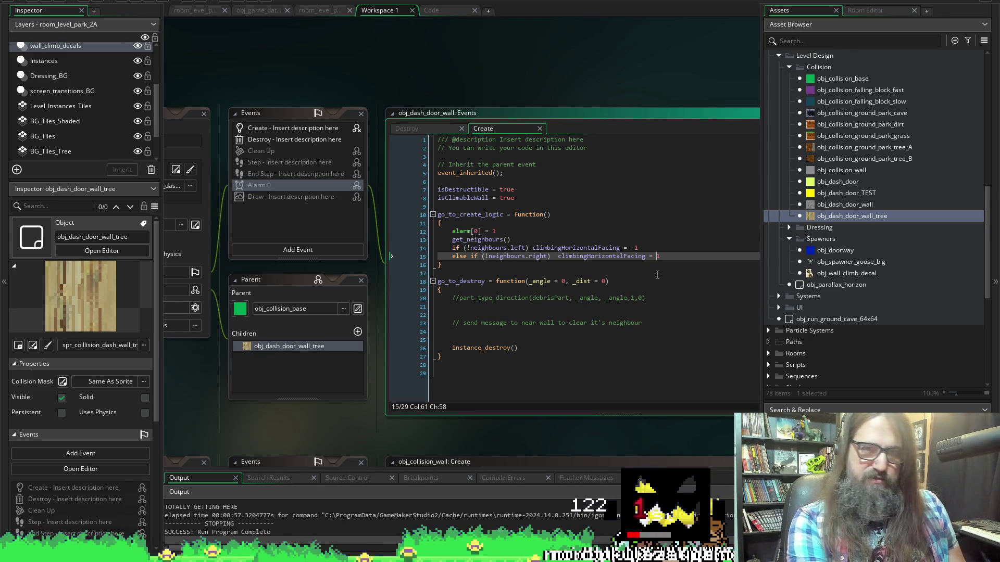
{"action": "type", "text": "-"}
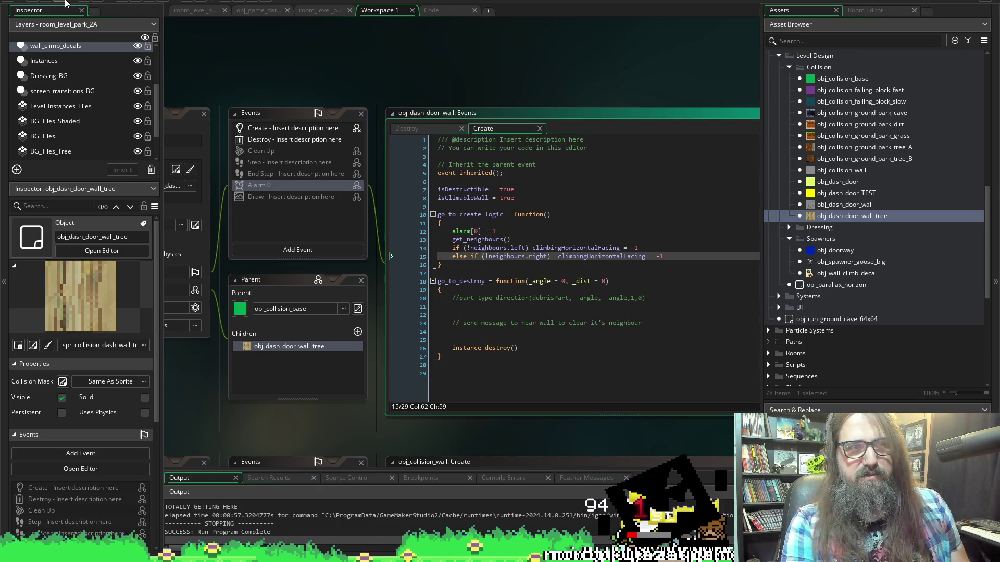
{"action": "left_click", "coordinate": [134, 0]}
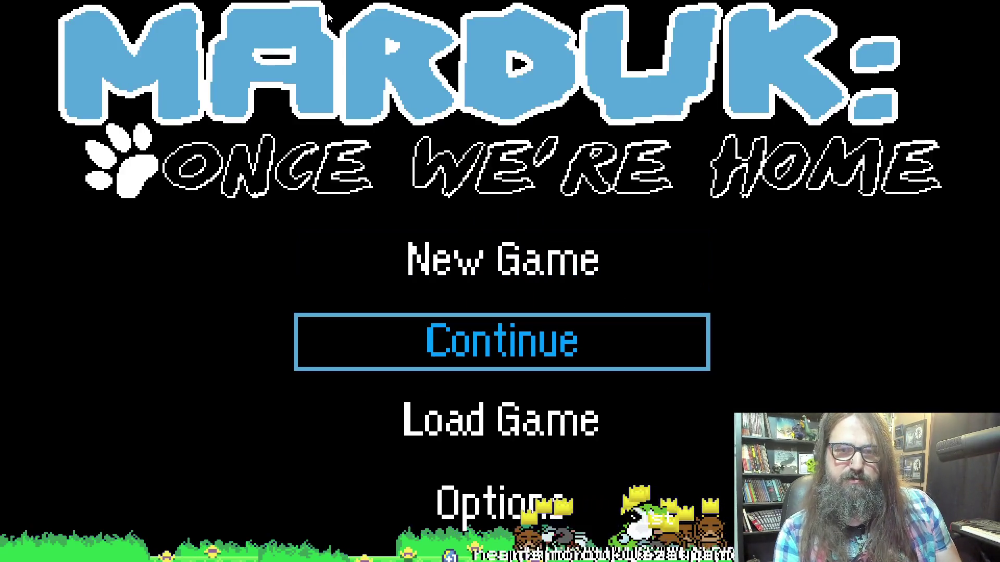
{"action": "key", "text": "Return"}
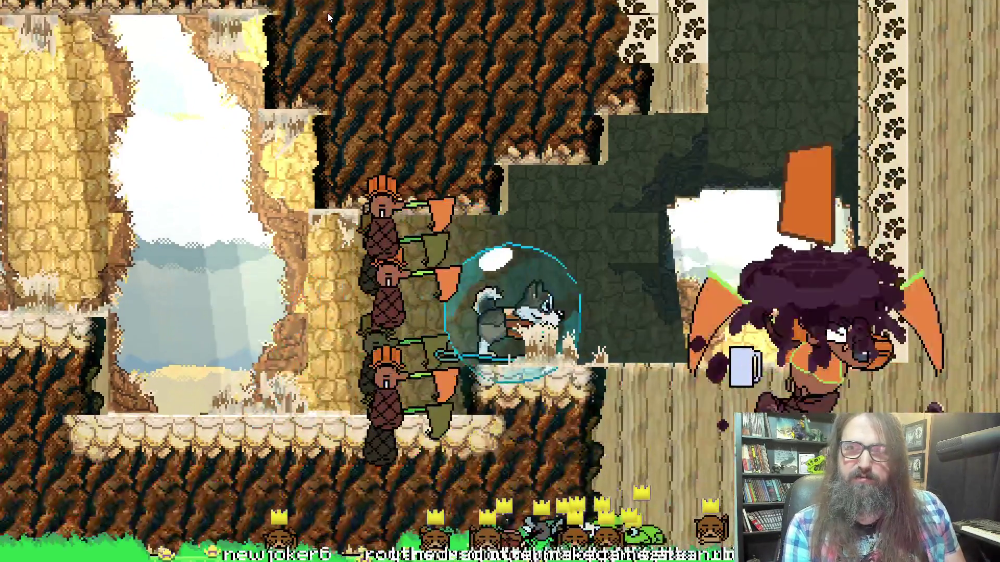
{"action": "key", "text": "alt+Tab"}
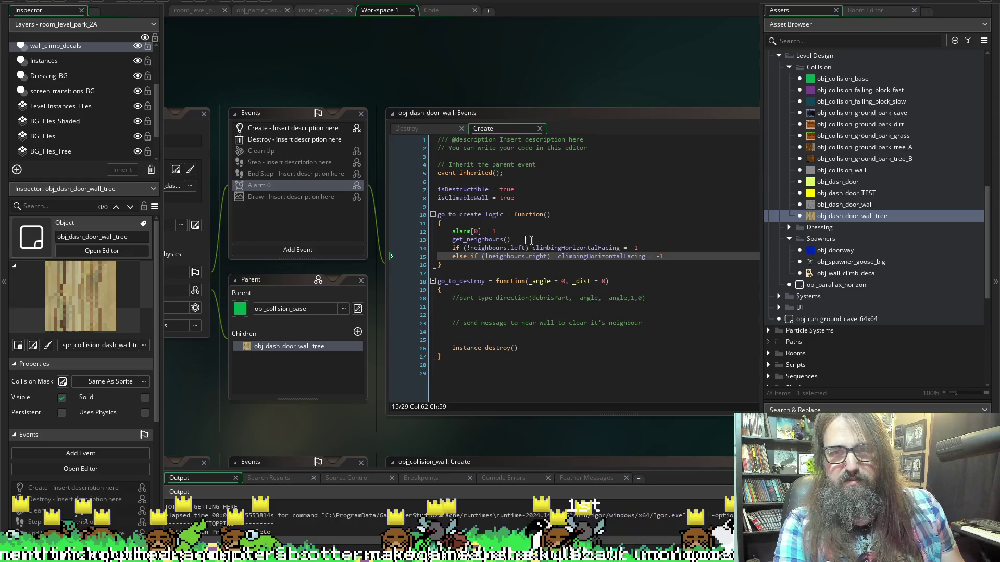
Change the left-side climbingHorizontalFacing value from -1 to 1.
{"action": "left_click", "coordinate": [639, 247]}
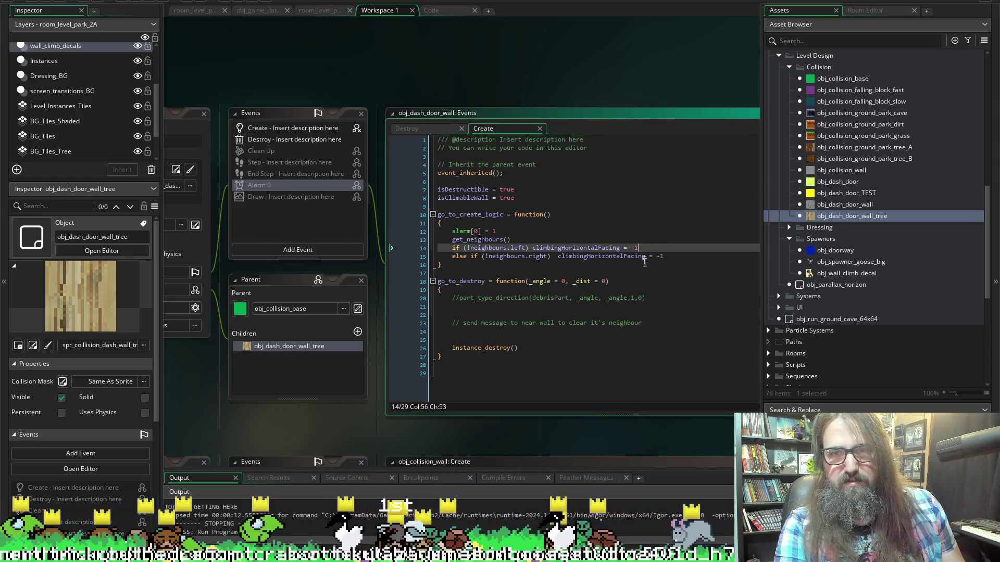
{"action": "key", "text": "Down"}
{"action": "key", "text": "End"}
{"action": "key", "text": "Left"}
{"action": "key", "text": "BackSpace"}
{"action": "key", "text": "Up"}
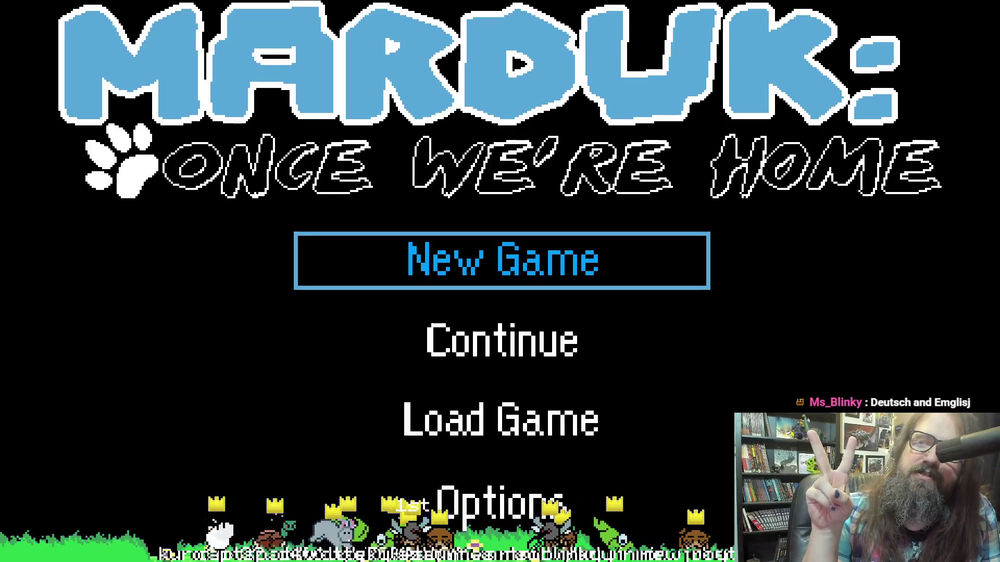
Choose Continue on the title menu, then run the dog right past the enemy column to the tree walls.
{"action": "key", "text": "Down"}
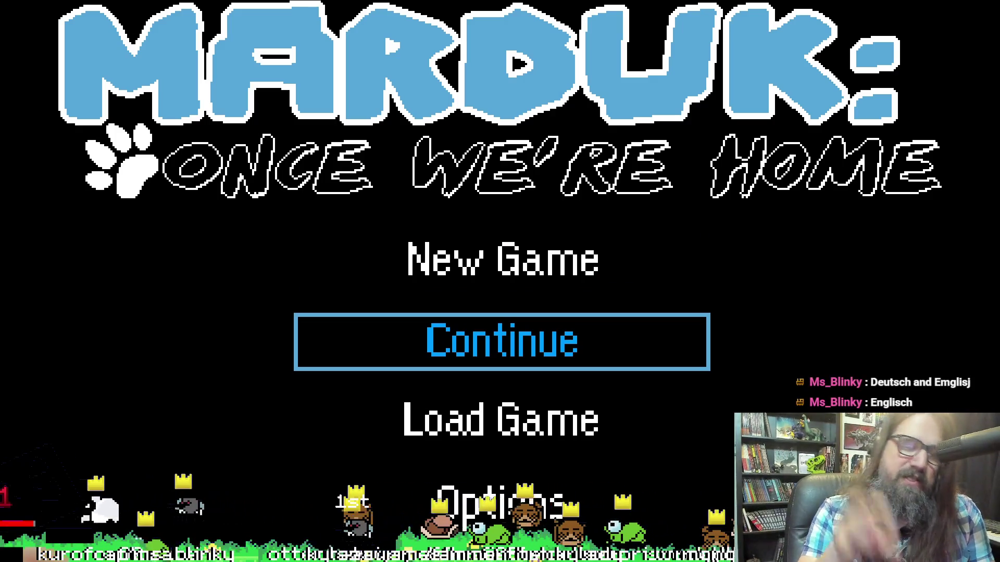
{"action": "key", "text": "Up"}
{"action": "key", "text": "Down"}
{"action": "key", "text": "Up"}
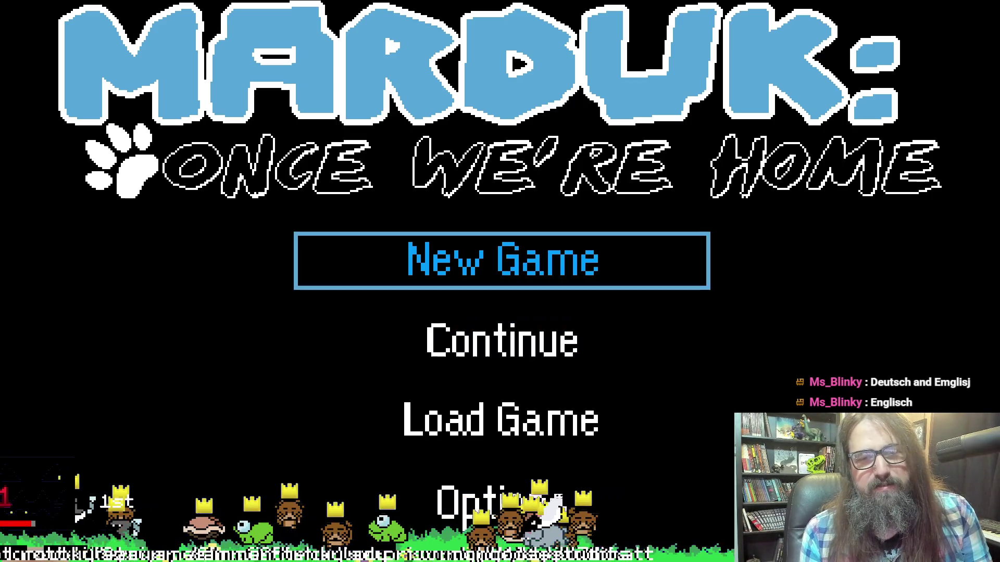
{"action": "key", "text": "Down"}
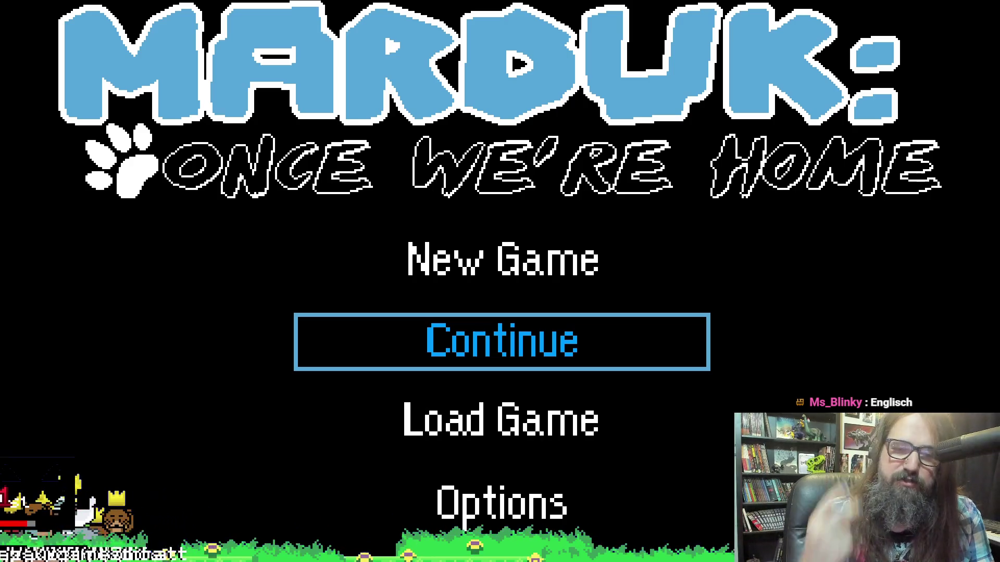
{"action": "key", "text": "Down"}
{"action": "key", "text": "Up"}
{"action": "key", "text": "Up"}
{"action": "key", "text": "Down"}
{"action": "key", "text": "Up"}
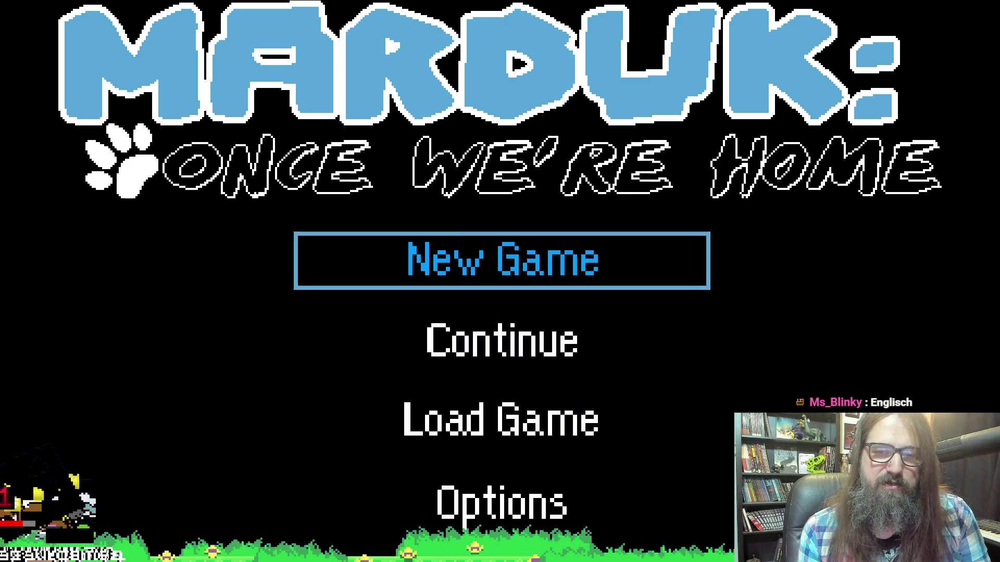
{"action": "key", "text": "Down"}
{"action": "key", "text": "Return"}
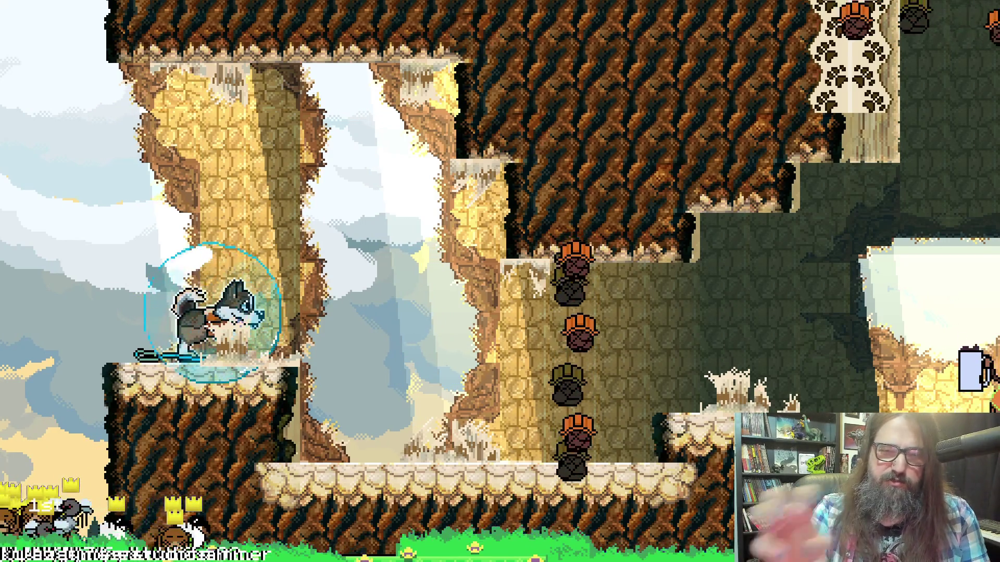
{"action": "key", "text": "Right"}
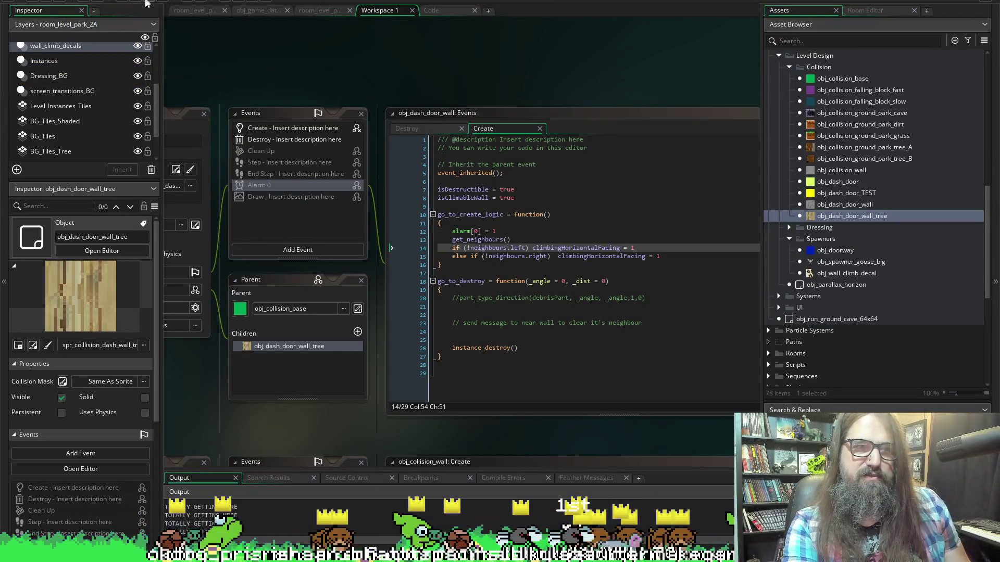
Test-run the game into the saved tree level, then close it.
{"action": "left_click", "coordinate": [658, 258]}
{"action": "type", "text": "-"}
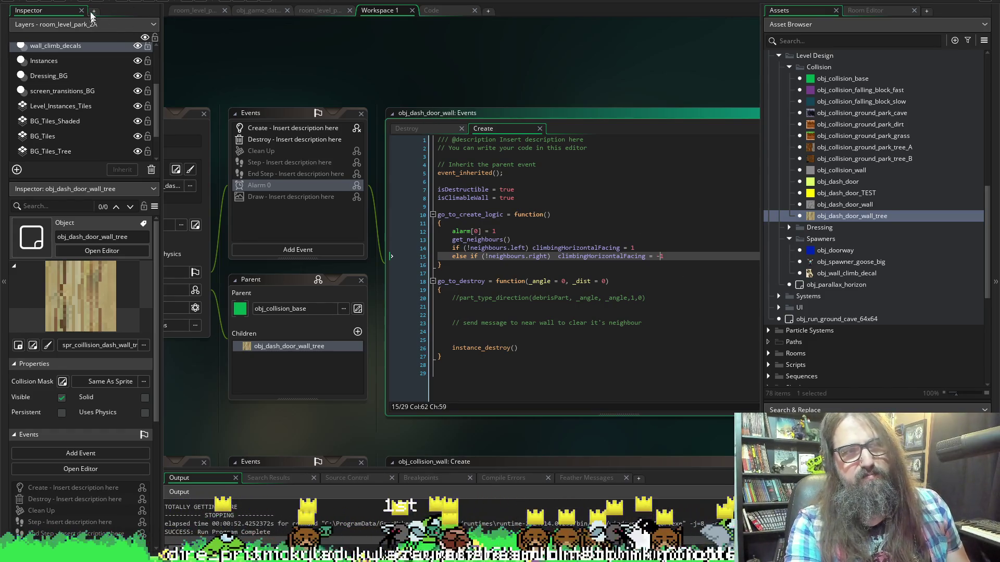
{"action": "left_click", "coordinate": [59, 1]}
{"action": "left_click", "coordinate": [152, 2]}
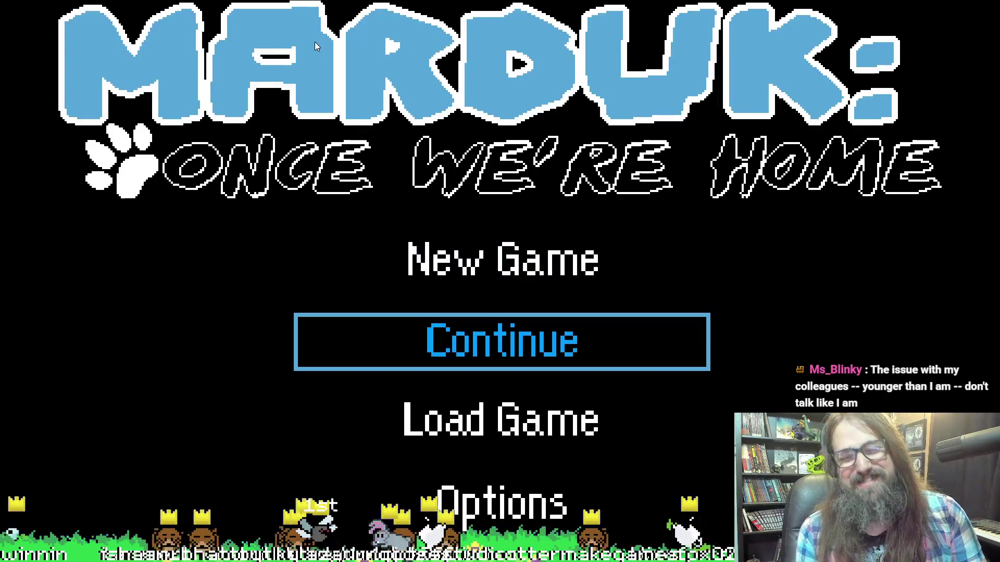
{"action": "key", "text": "Return"}
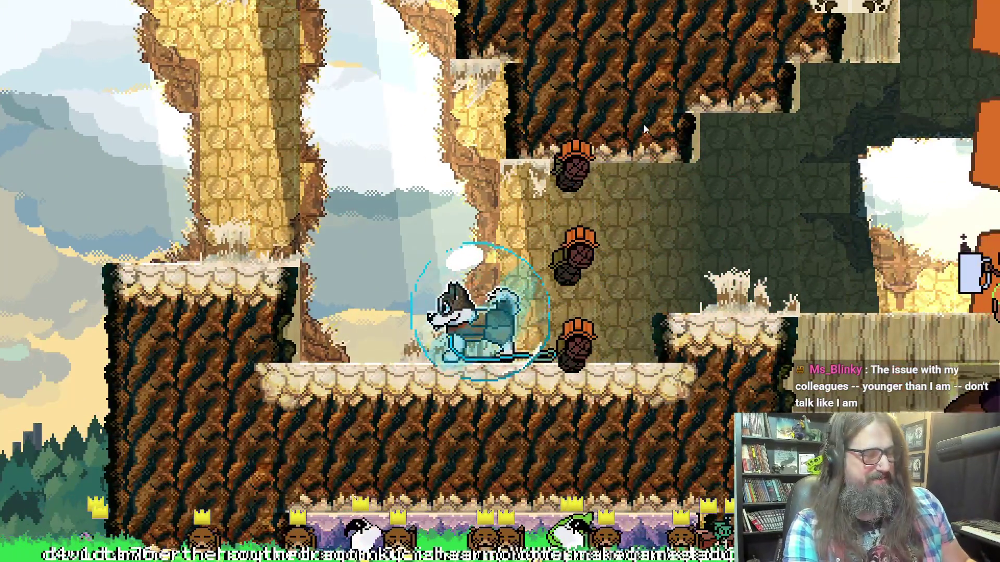
{"action": "key", "text": "Escape"}
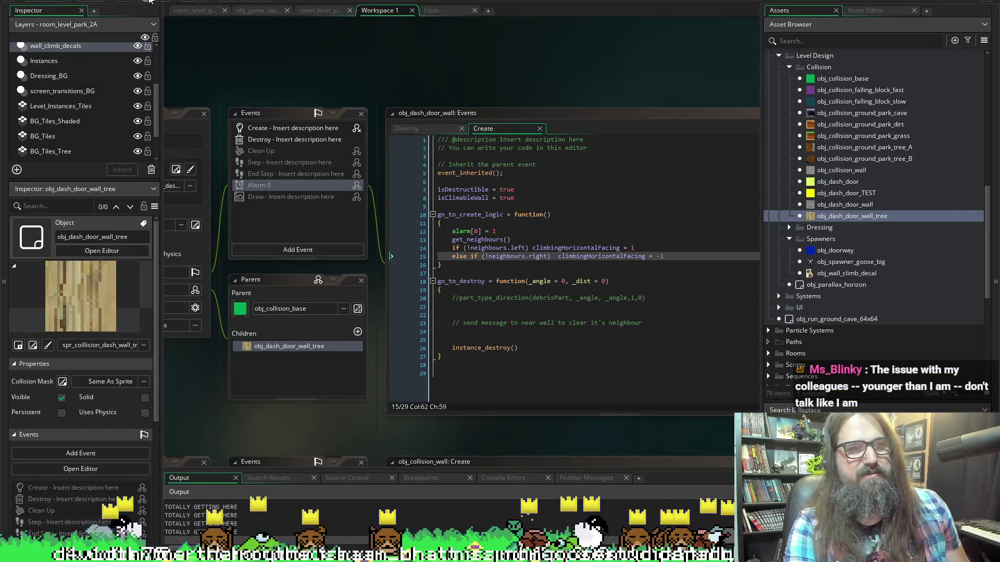
Change line 15's climbingHorizontalFacing from -1 to 1 and test-run the game again.
{"action": "left_click", "coordinate": [662, 256]}
{"action": "key", "text": "BackSpace"}
{"action": "key", "text": "BackSpace"}
{"action": "type", "text": "1"}
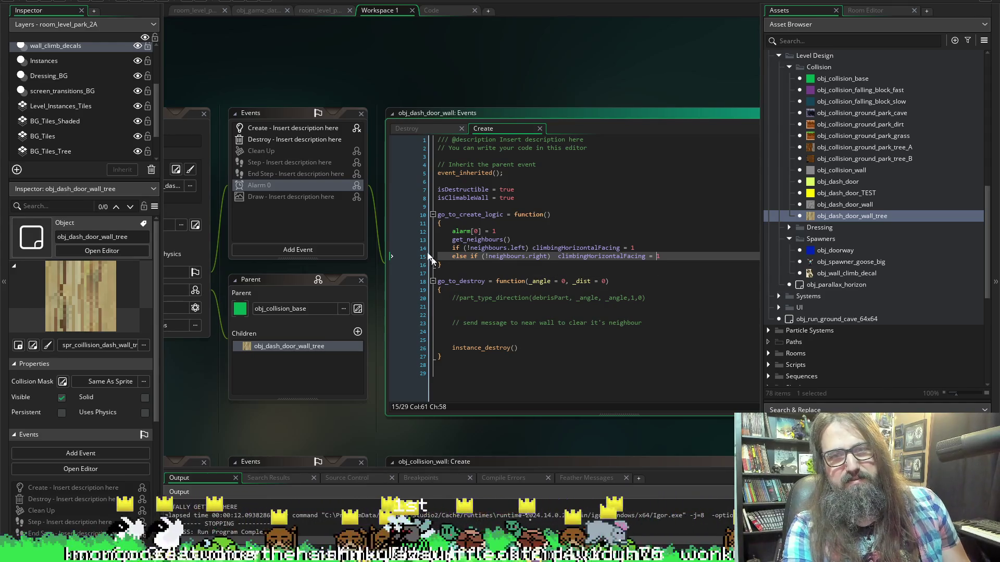
{"action": "left_click", "coordinate": [58, 1]}
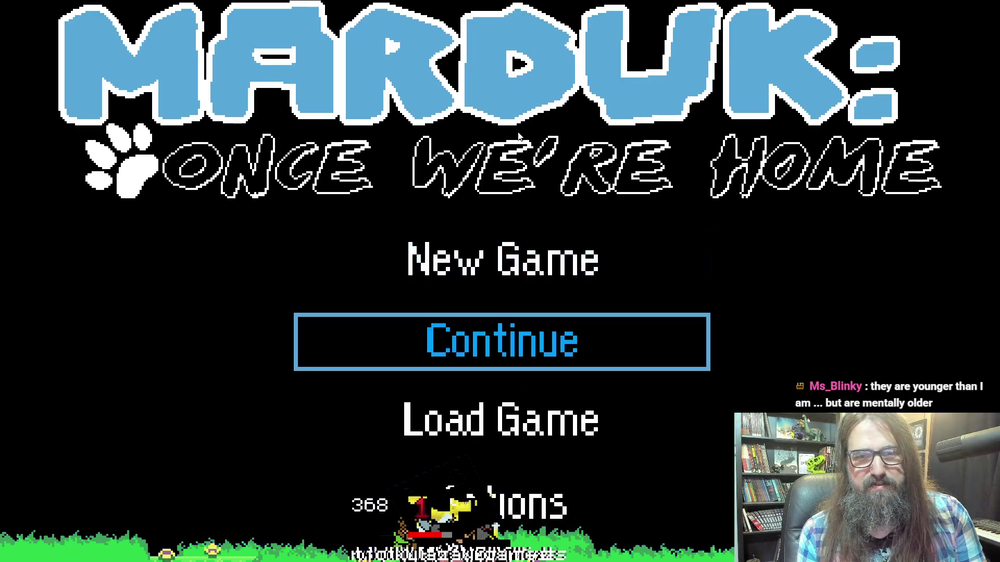
{"action": "key", "text": "Return"}
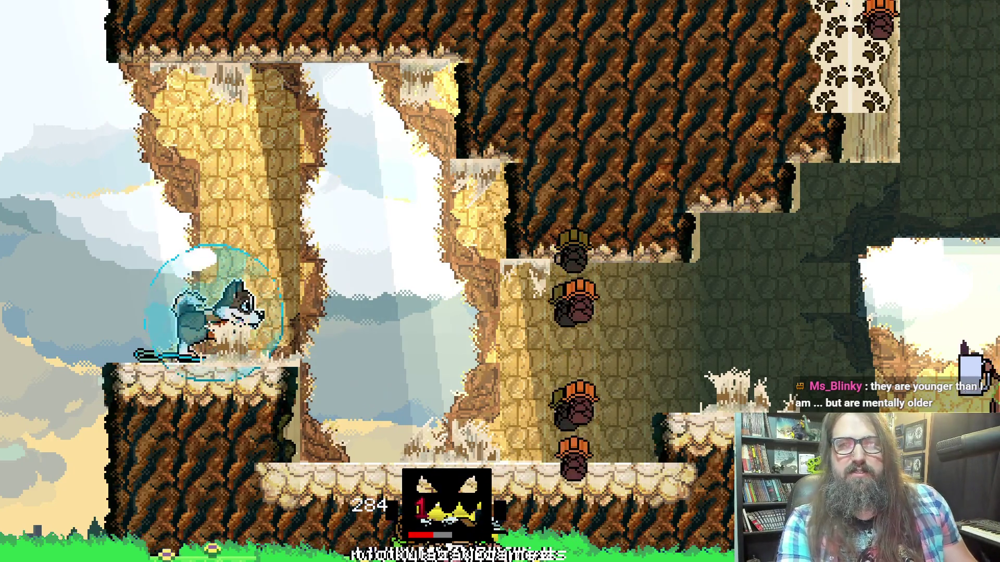
{"action": "key", "text": "Escape"}
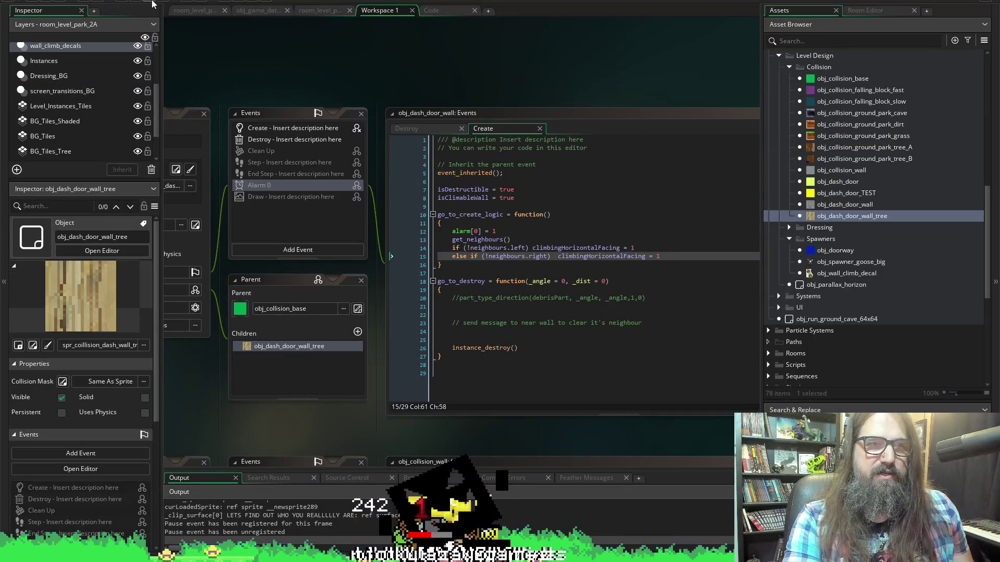
Copy the image_index == 1 and image_index == 4 checks from the Draw event code.
{"action": "left_click", "coordinate": [450, 11]}
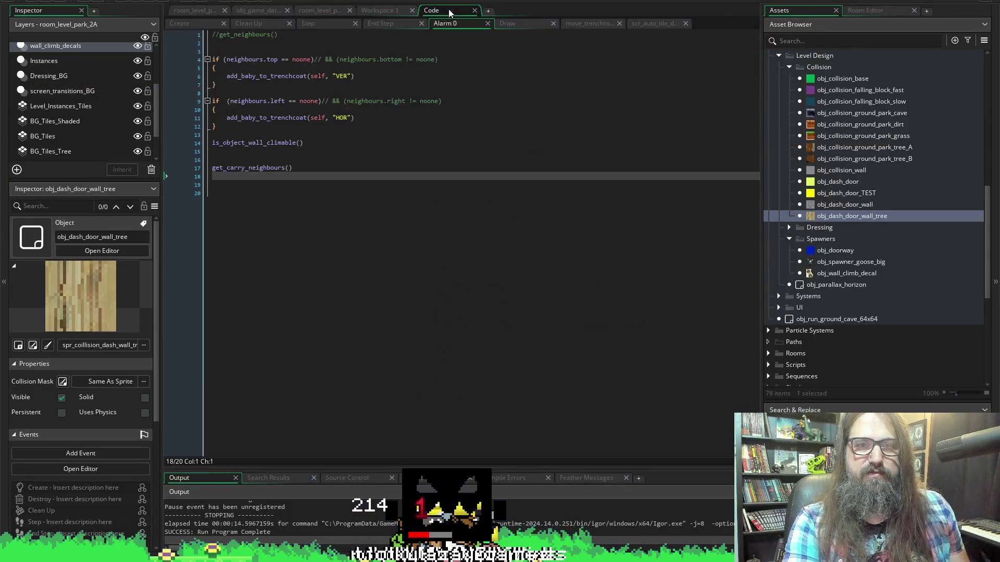
{"action": "left_click", "coordinate": [521, 24]}
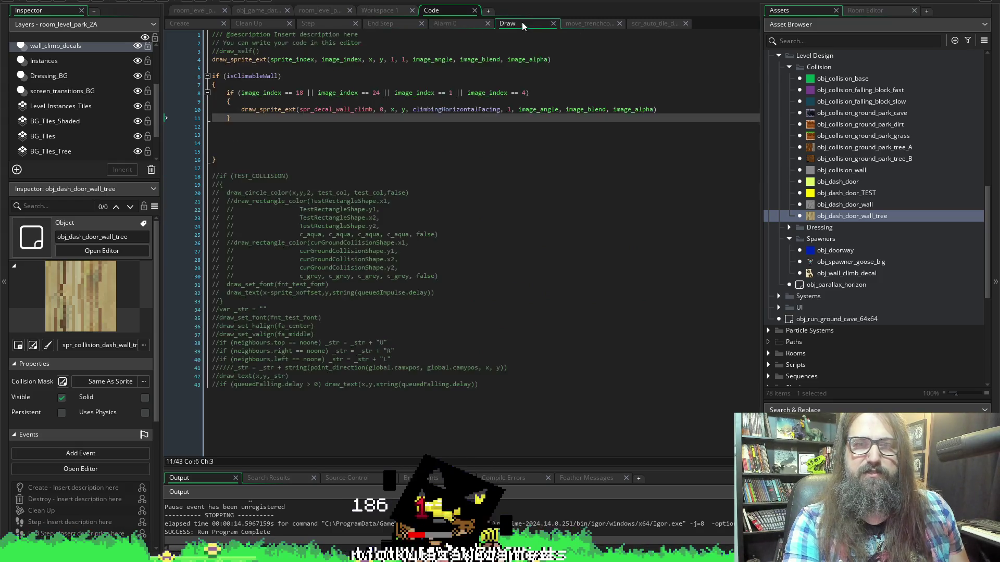
{"action": "left_click_drag", "start_coordinate": [541, 92], "coordinate": [446, 93]}
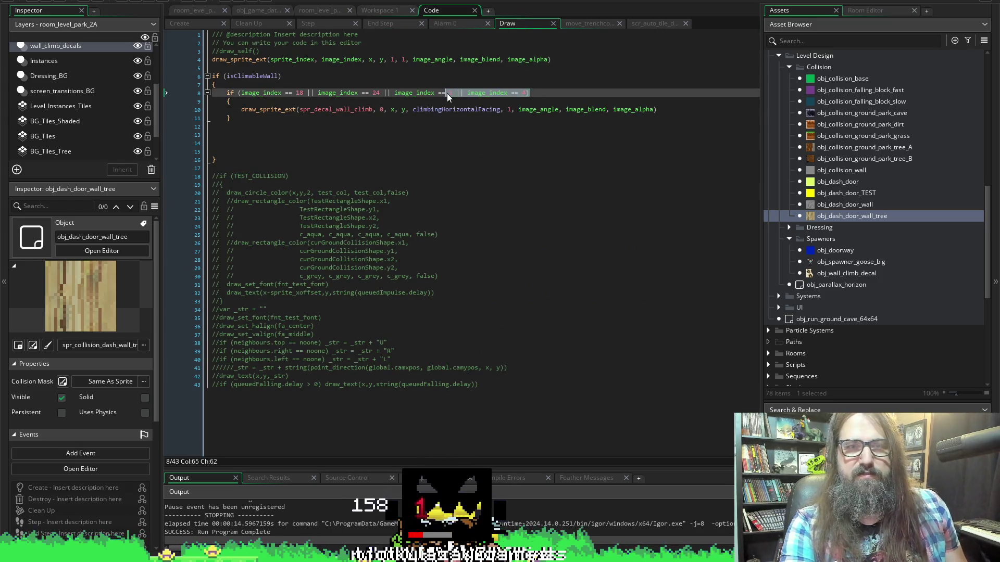
{"action": "key", "text": "ctrl+shift+Left"}
{"action": "key", "text": "ctrl+shift+Left"}
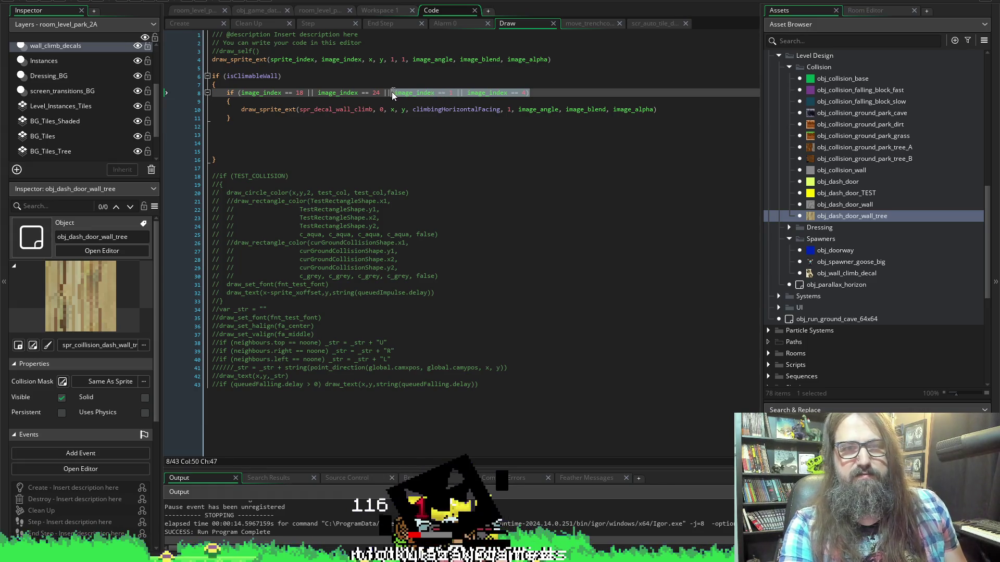
Paste them into the Create code and make line 15 check image_index == 1 instead of !neighbours.left.
{"action": "left_click", "coordinate": [388, 11]}
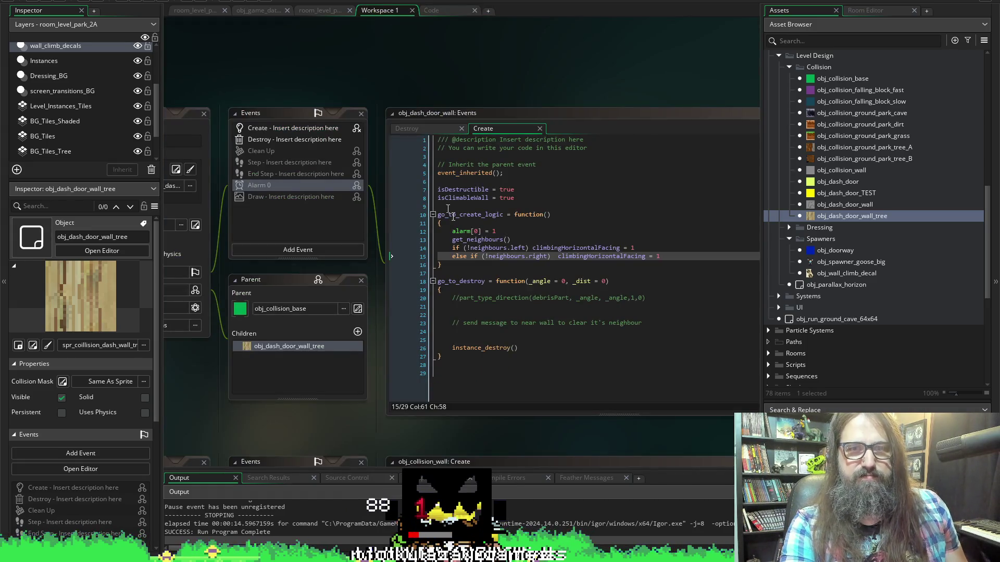
{"action": "left_click", "coordinate": [614, 241]}
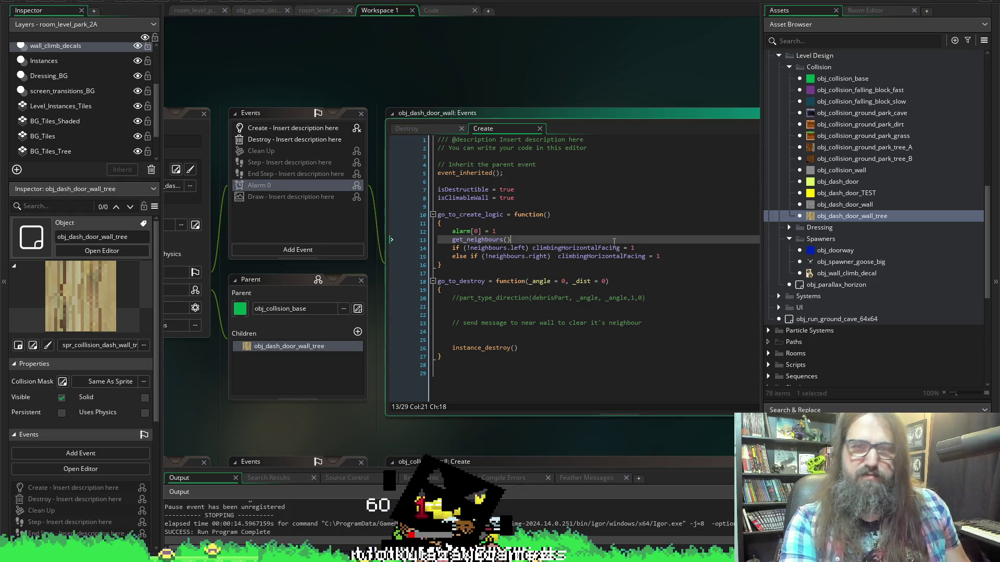
{"action": "key", "text": "Return"}
{"action": "type", "text": "image_index == 1 || image_index == 4)"}
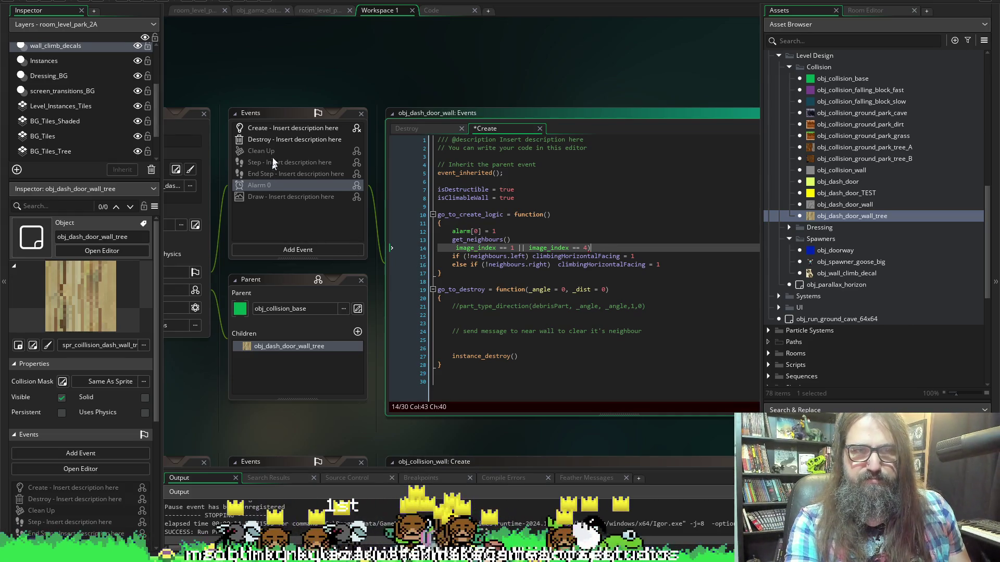
{"action": "left_click", "coordinate": [454, 248]}
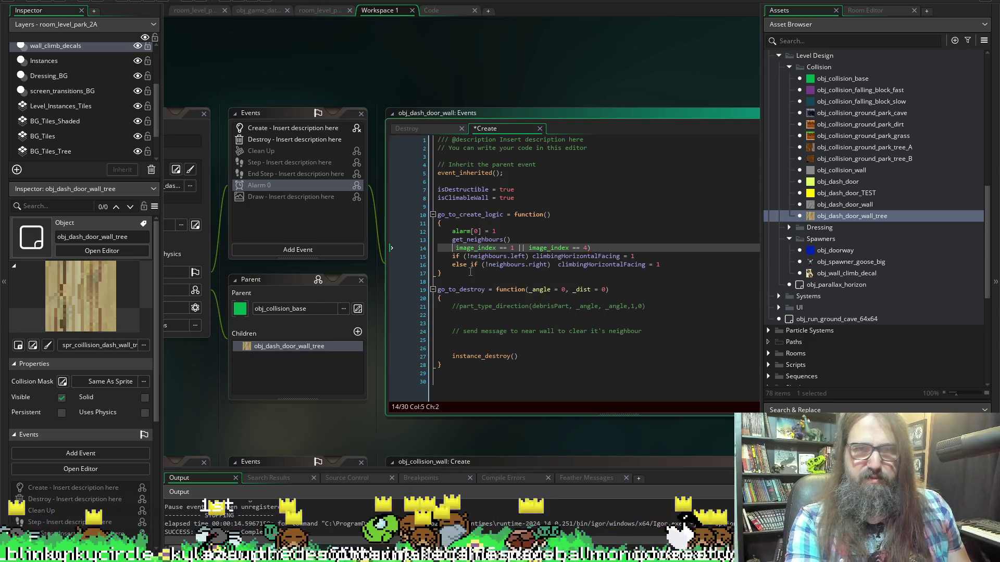
{"action": "key", "text": "ctrl+shift+Right"}
{"action": "key", "text": "ctrl+shift+Right"}
{"action": "key", "text": "ctrl+c"}
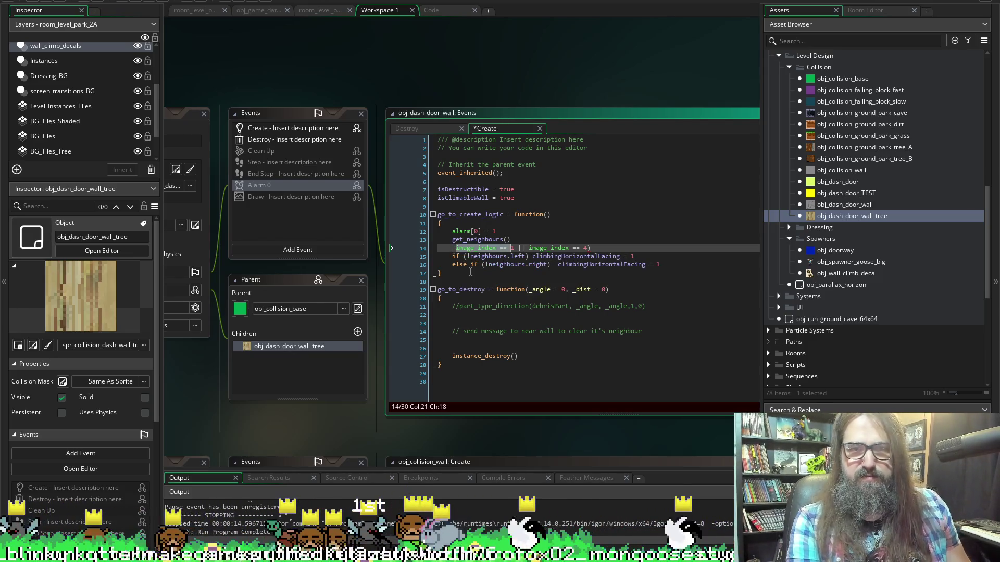
{"action": "key", "text": "BackSpace"}
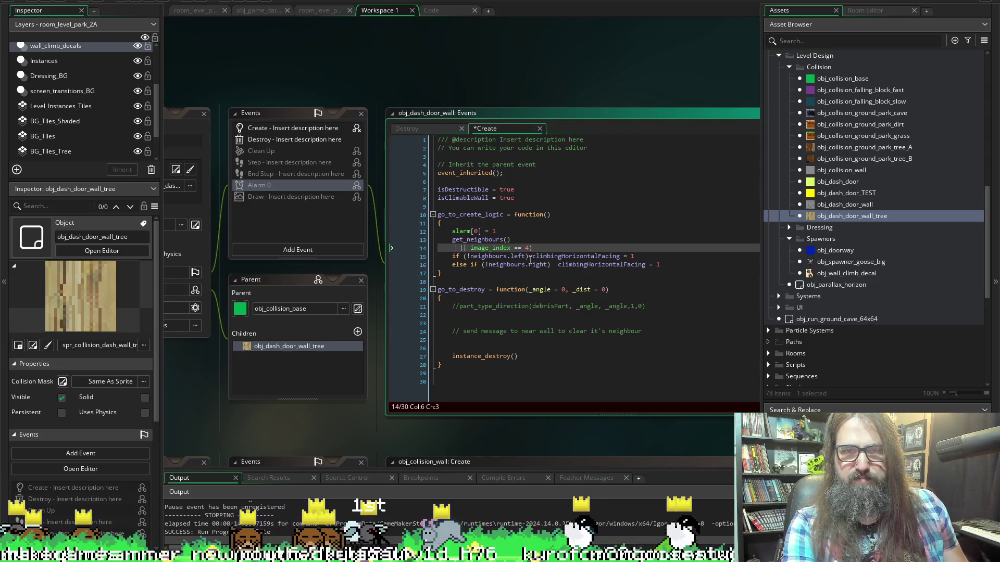
{"action": "left_click", "coordinate": [468, 257]}
{"action": "key", "text": "BackSpace"}
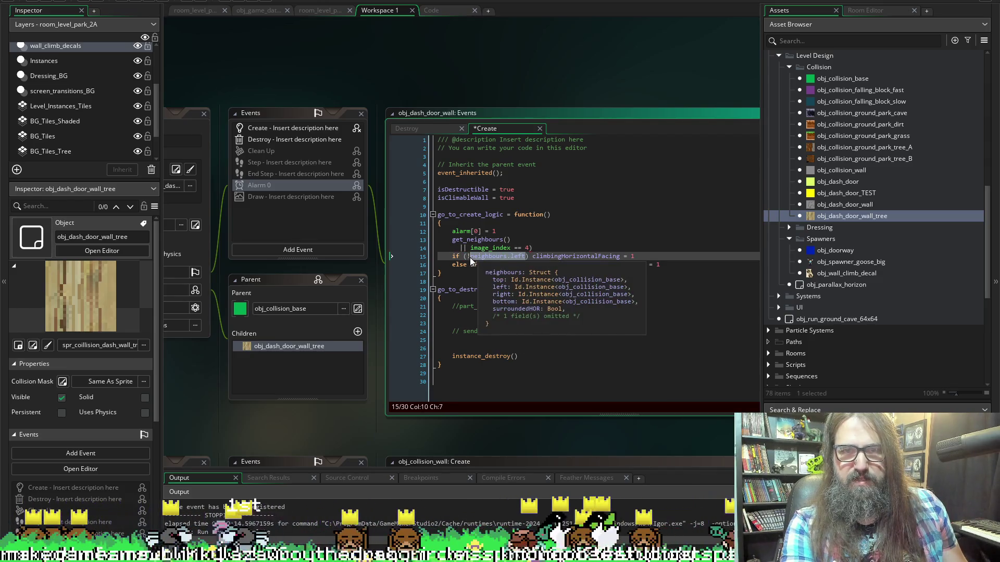
{"action": "key", "text": "ctrl+v"}
{"action": "type", "text": "1"}
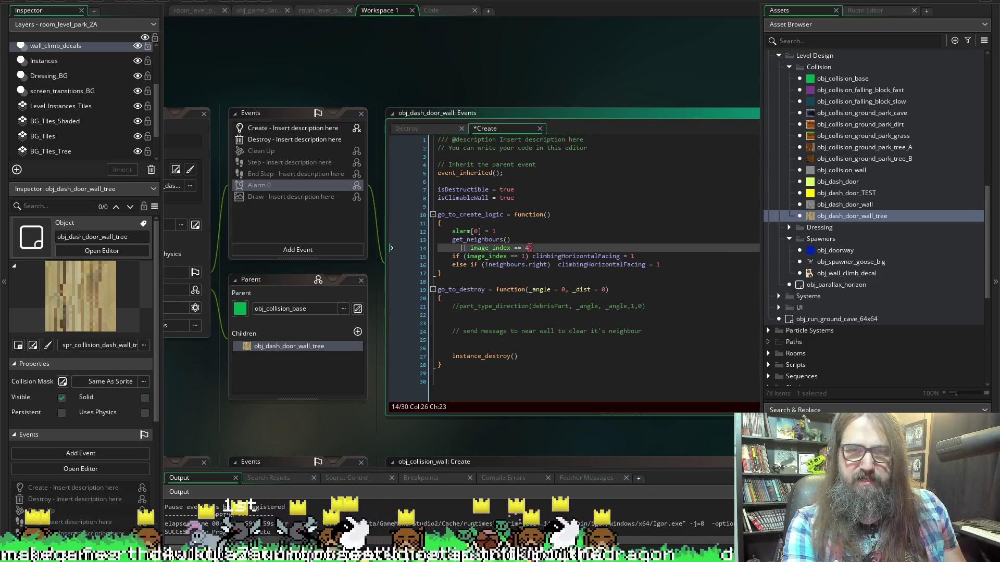
Replace !neighbours.right with image_index == 4, remove the leftover line, and save the Create code.
{"action": "left_click_drag", "start_coordinate": [532, 248], "coordinate": [470, 248]}
{"action": "key", "text": "ctrl+c"}
{"action": "key", "text": "BackSpace"}
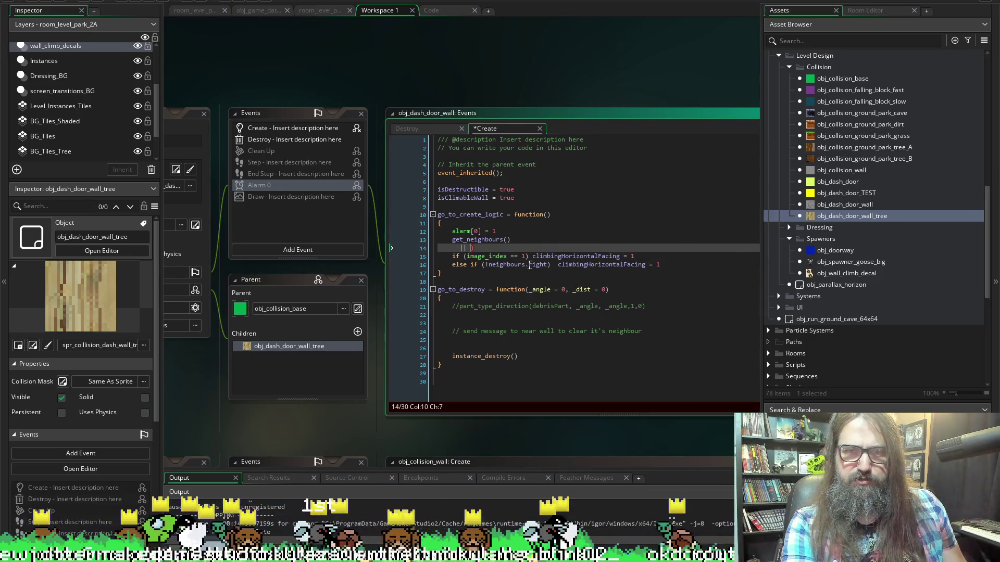
{"action": "left_click_drag", "start_coordinate": [550, 264], "coordinate": [485, 265]}
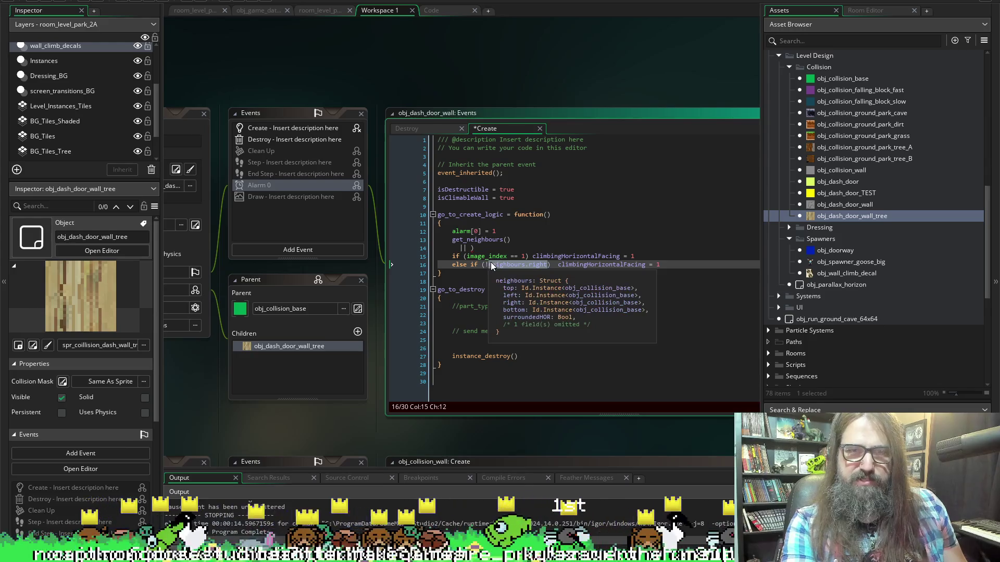
{"action": "key", "text": "ctrl+v"}
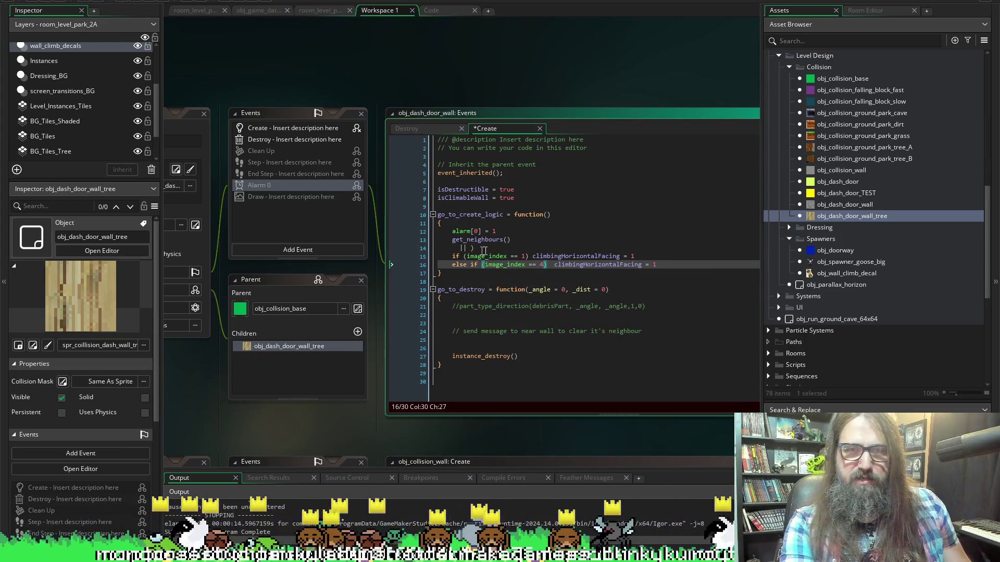
{"action": "left_click", "coordinate": [497, 248]}
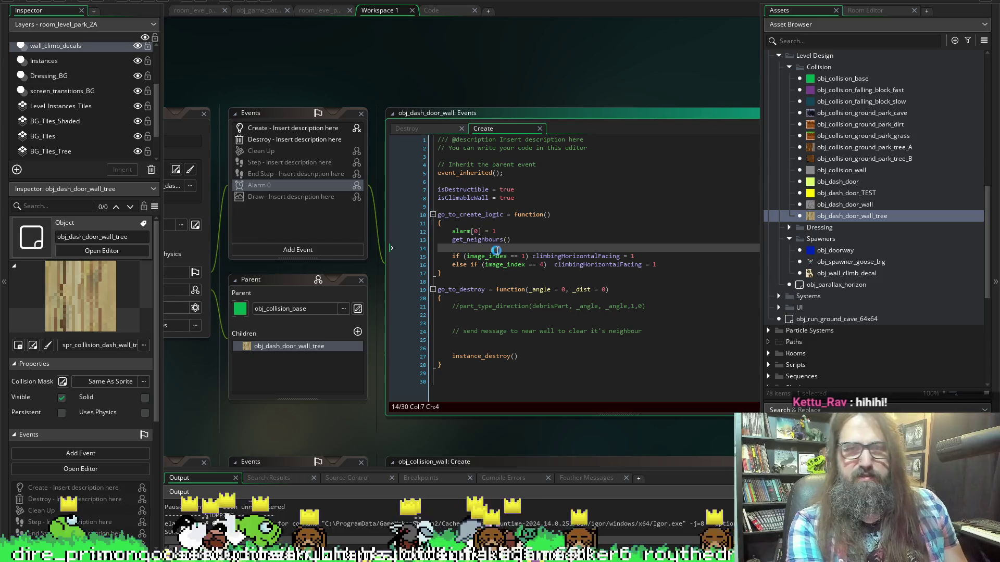
{"action": "key", "text": "BackSpace"}
{"action": "key", "text": "BackSpace"}
{"action": "key", "text": "BackSpace"}
{"action": "key", "text": "ctrl+s"}
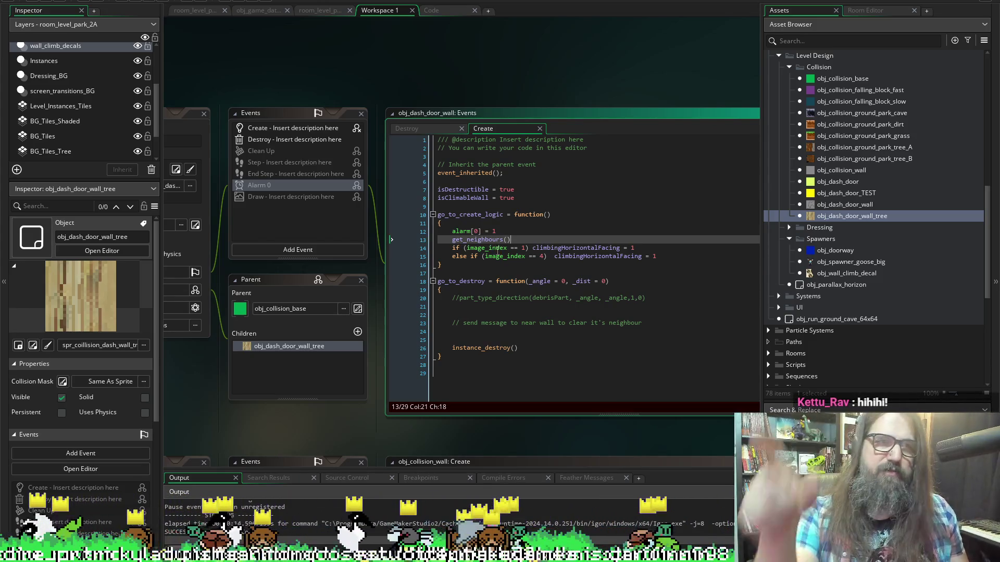
{"action": "left_click", "coordinate": [63, 2]}
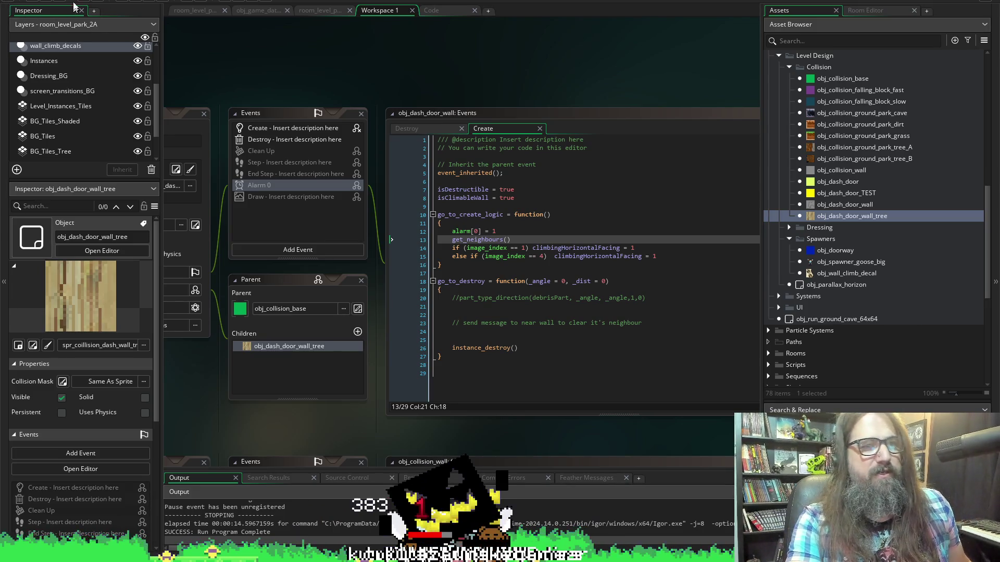
{"action": "left_click", "coordinate": [139, 4]}
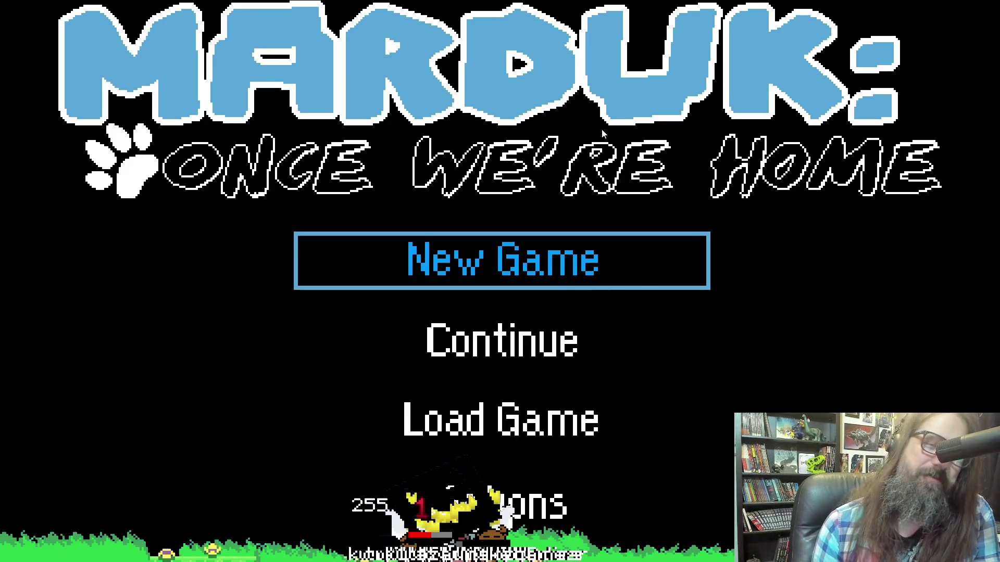
{"action": "key", "text": "Down"}
{"action": "key", "text": "Return"}
{"action": "key", "text": "Right"}
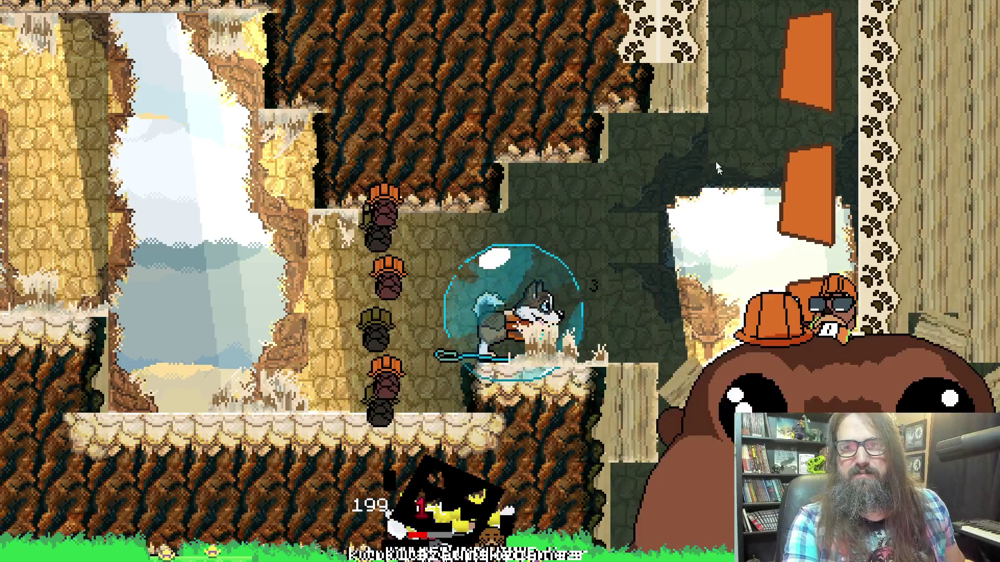
{"action": "key", "text": "Escape"}
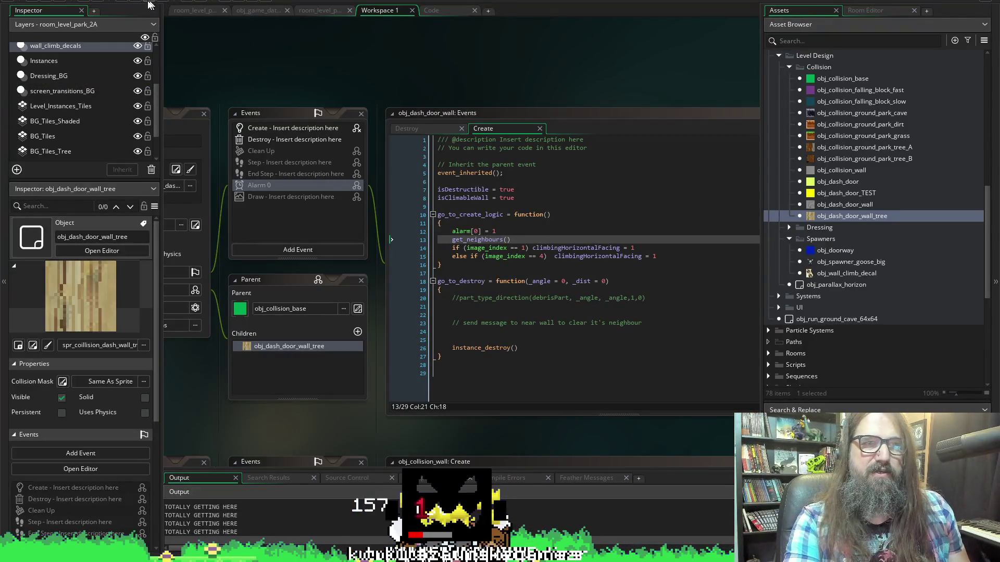
{"action": "left_click", "coordinate": [631, 256]}
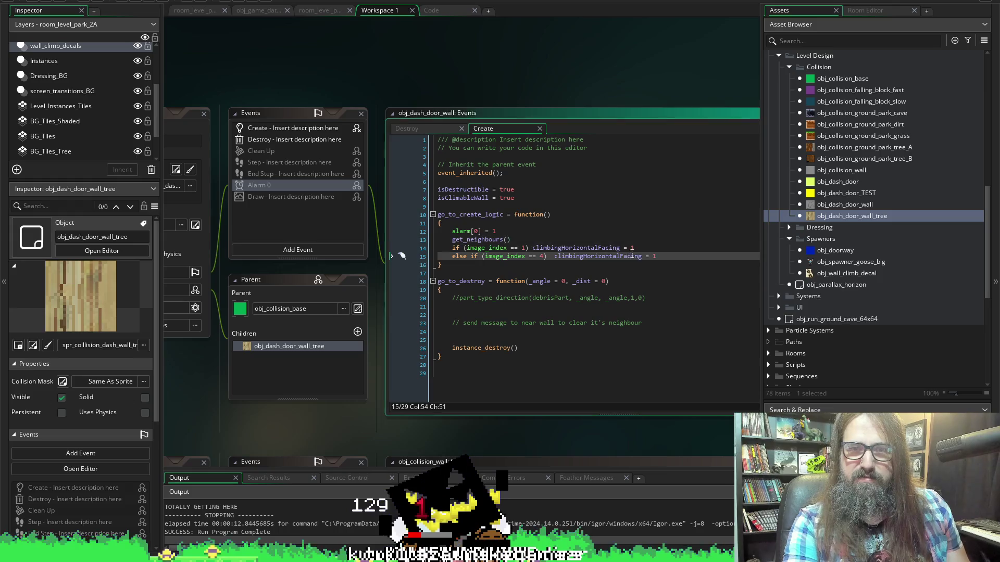
Set line 14's climbingHorizontalFacing to -1 and rebuild the game.
{"action": "key", "text": "Up"}
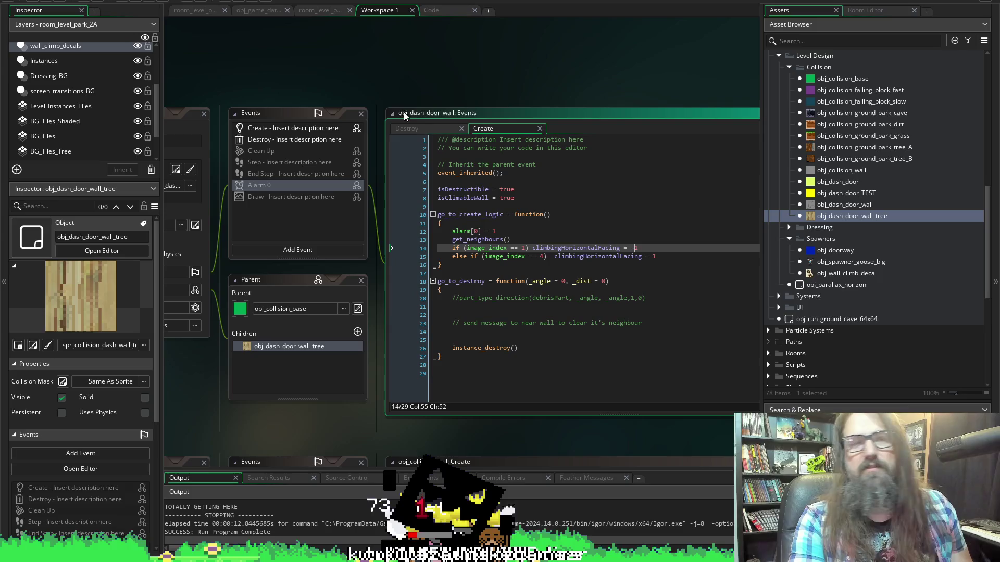
{"action": "left_click", "coordinate": [59, 1]}
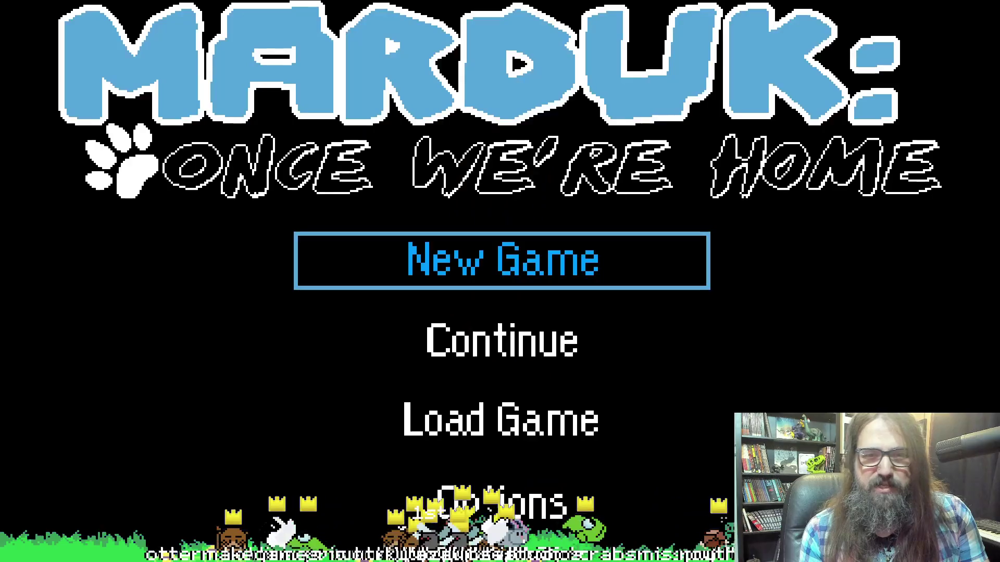
Continue the saved game, move the dog right toward the tree walls, then stop the run.
{"action": "left_click", "coordinate": [502, 342]}
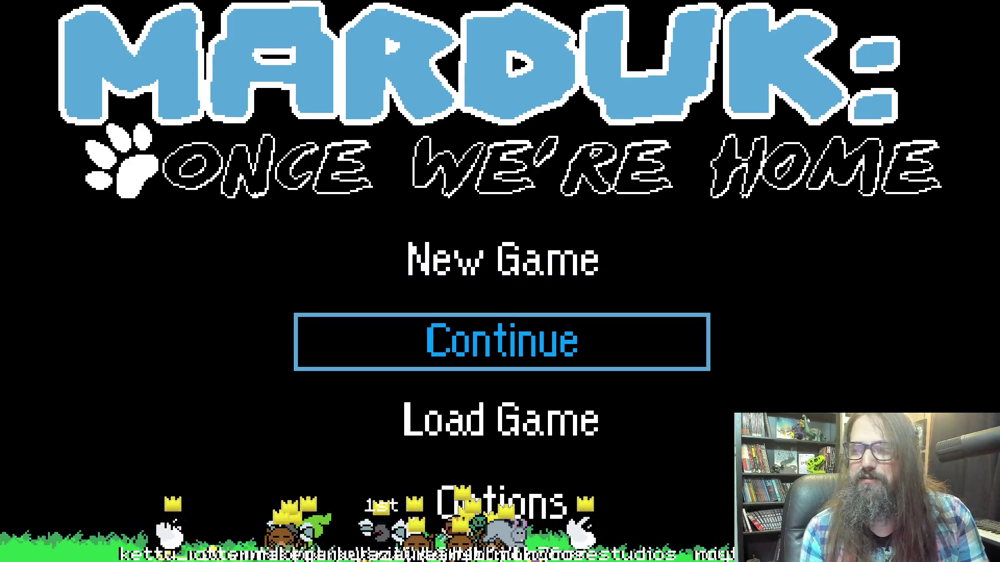
{"action": "key", "text": "Return"}
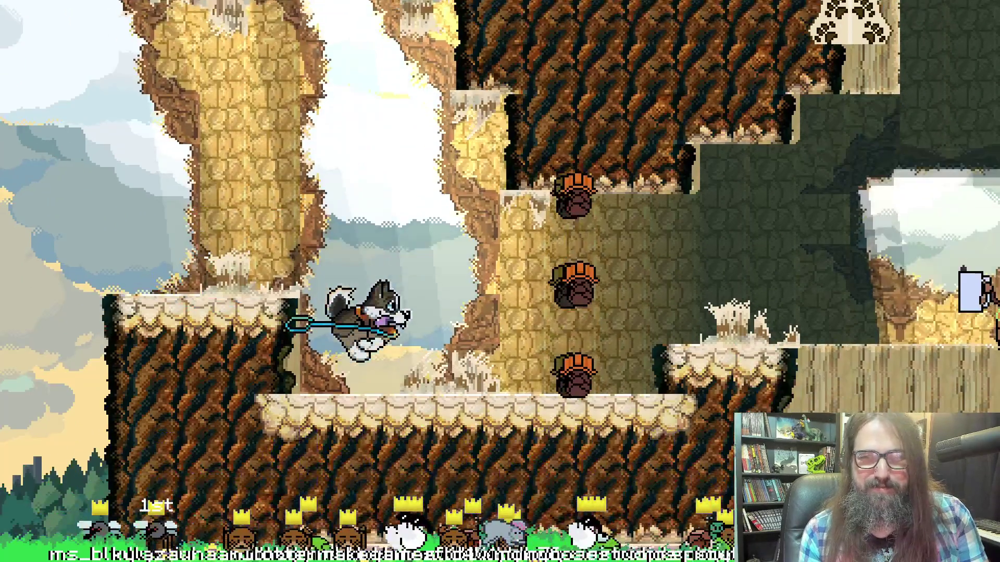
{"action": "key", "text": "Right"}
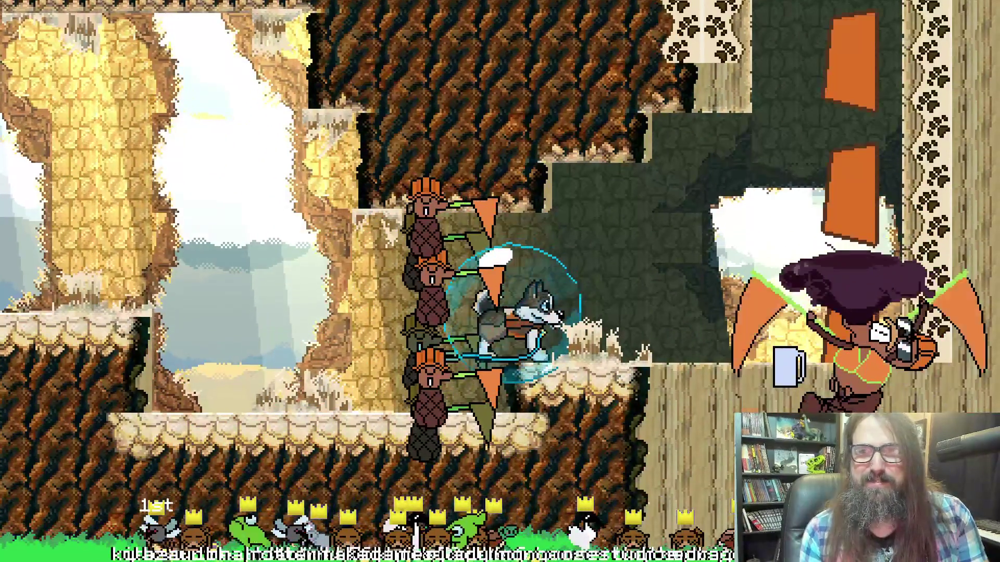
{"action": "key", "text": "Escape"}
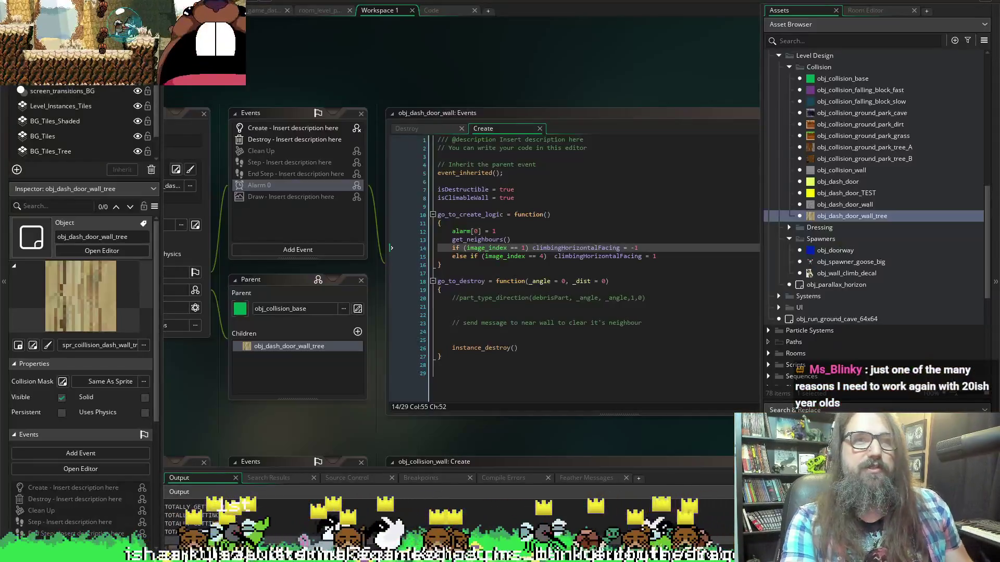
Set line 14's facing to 1 and line 15's to -1, then relaunch Marduk.
{"action": "left_click", "coordinate": [631, 248]}
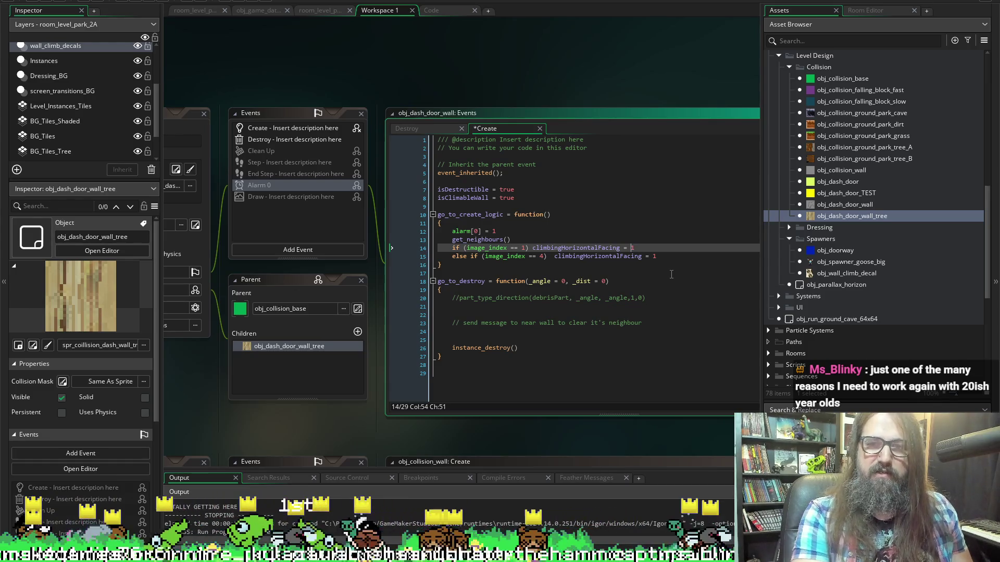
{"action": "key", "text": "Down"}
{"action": "key", "text": "End"}
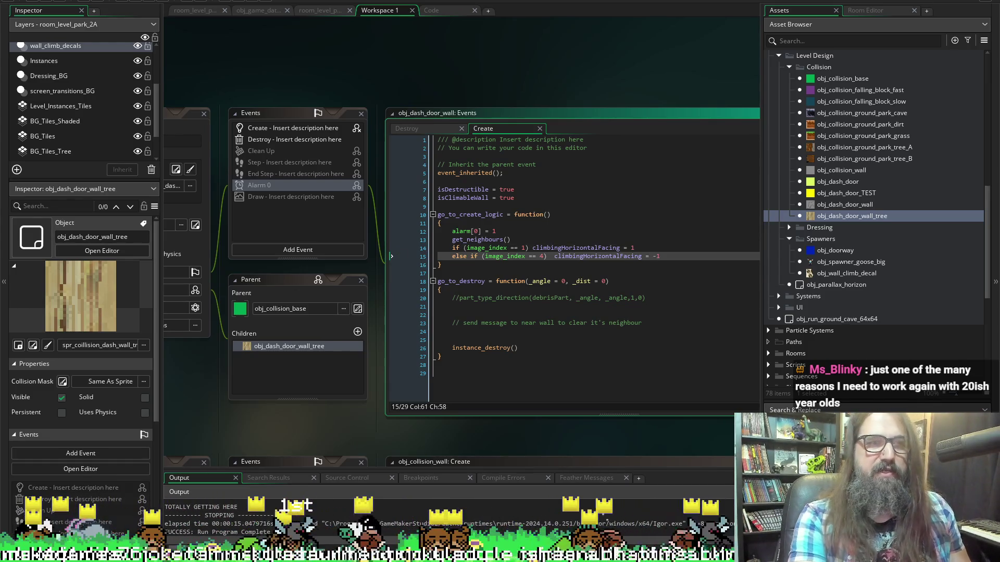
{"action": "left_click", "coordinate": [58, 2]}
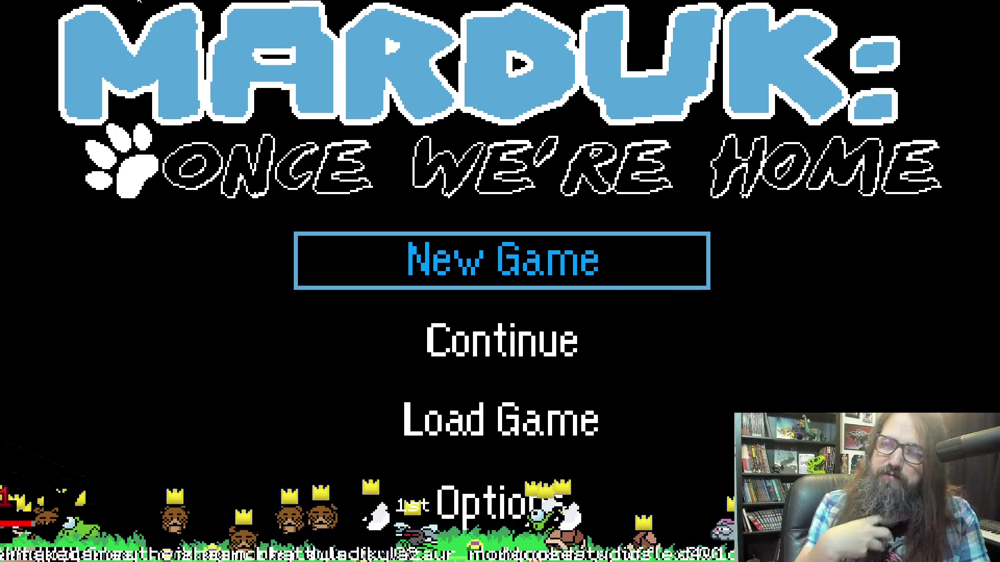
Continue the saved game, run the wolf right to the climbing walls, then switch to the pixel-art editor.
{"action": "key", "text": "Down"}
{"action": "key", "text": "Return"}
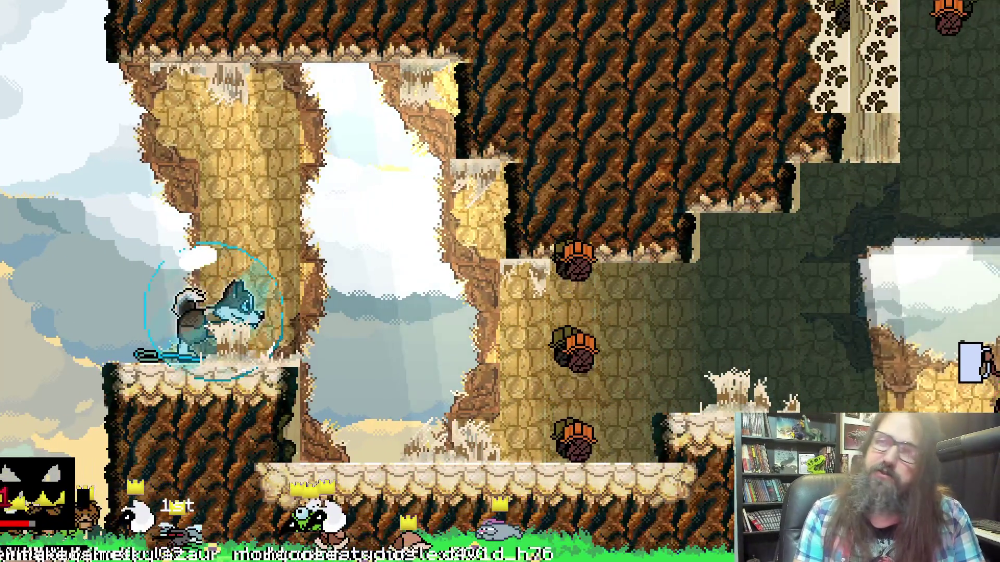
{"action": "key", "text": "Right"}
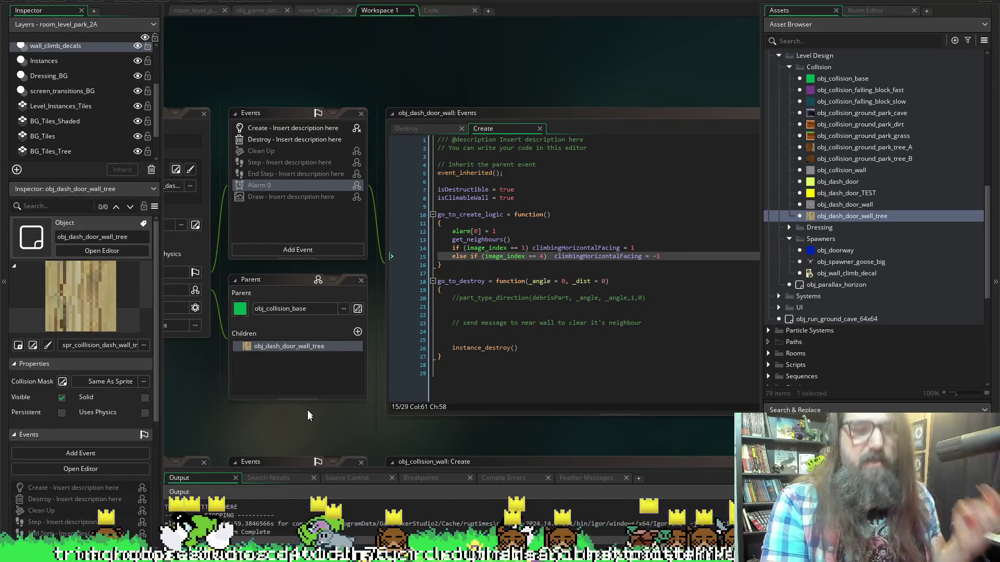
{"action": "key", "text": "alt+Tab"}
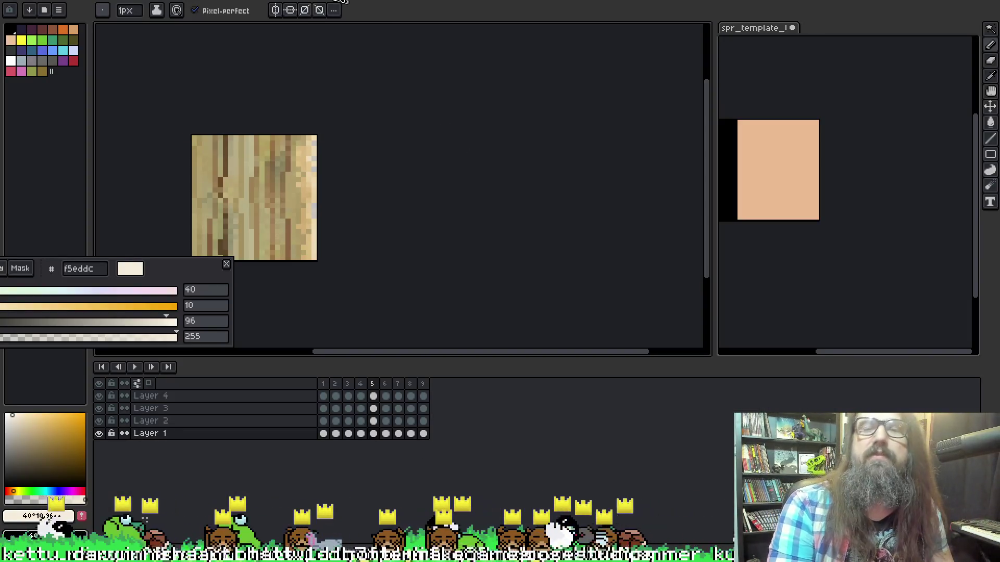
In the wall_climb_decal sprite, select and delete the beige background.
{"action": "left_click", "coordinate": [508, 3]}
{"action": "left_click", "coordinate": [463, 7]}
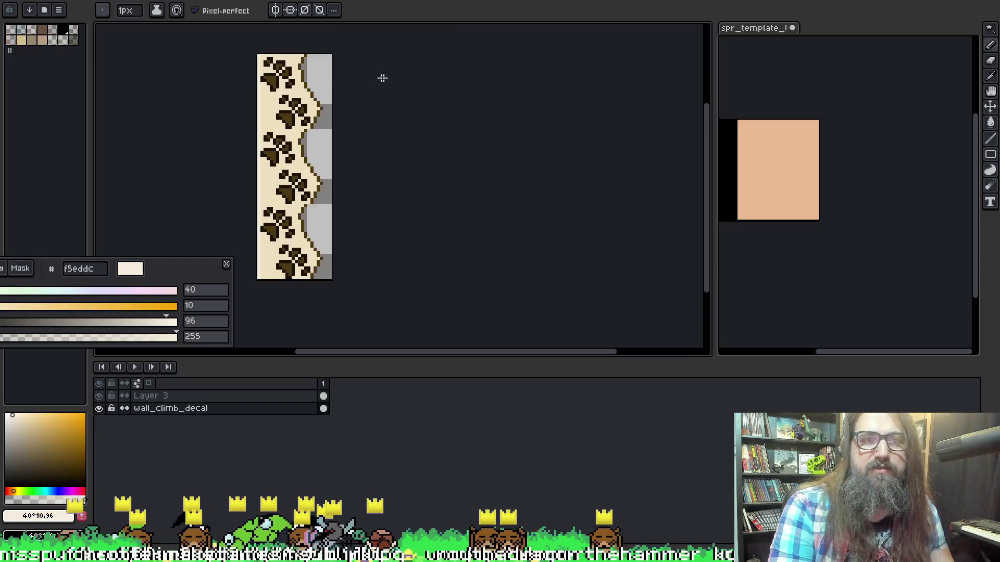
{"action": "key", "text": "m"}
{"action": "left_click_drag", "start_coordinate": [257, 128], "coordinate": [322, 206]}
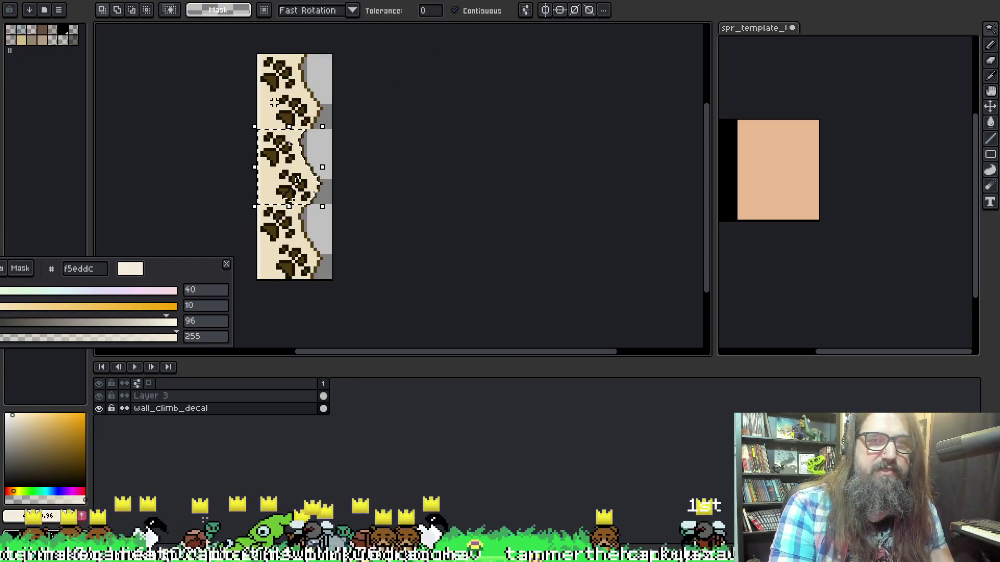
{"action": "left_click", "coordinate": [268, 192]}
{"action": "key", "text": "Delete"}
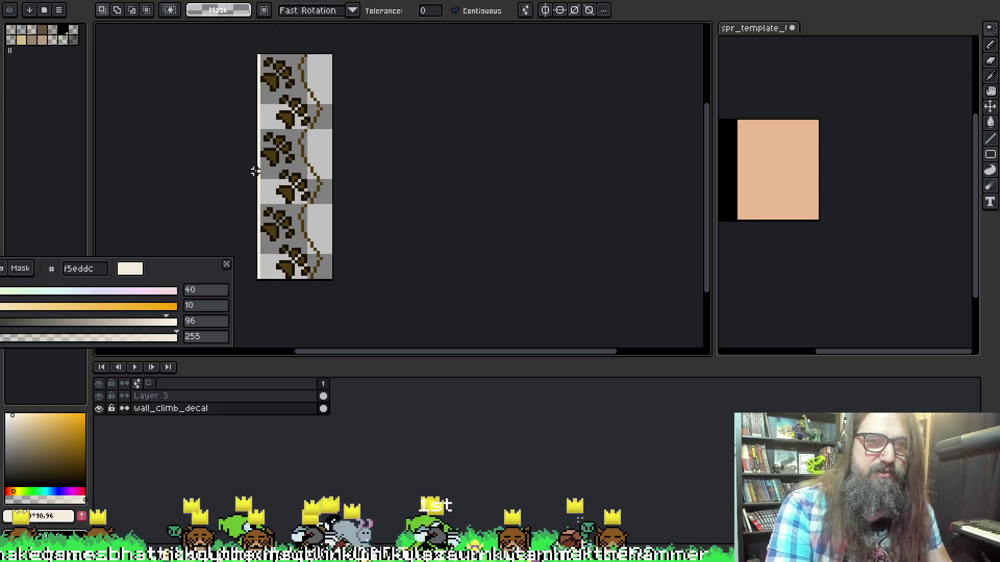
Check the cleared paw prints by toggling the wall_climb_decal layer's visibility and deselecting.
{"action": "scroll", "coordinate": [255, 171], "scroll_direction": "up", "scroll_amount": 1}
{"action": "left_click", "coordinate": [263, 182]}
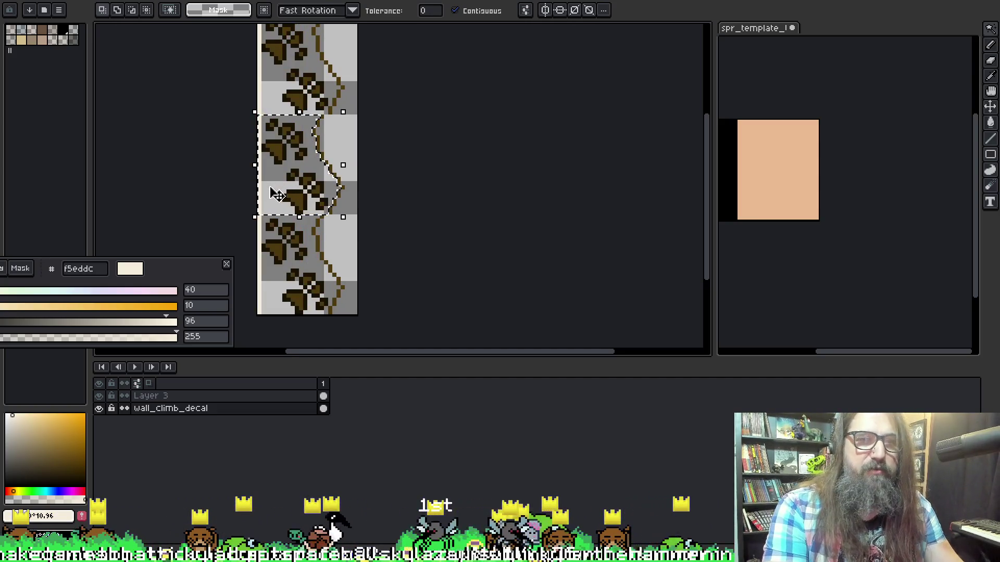
{"action": "key", "text": "ctrl+d"}
{"action": "left_click", "coordinate": [99, 406]}
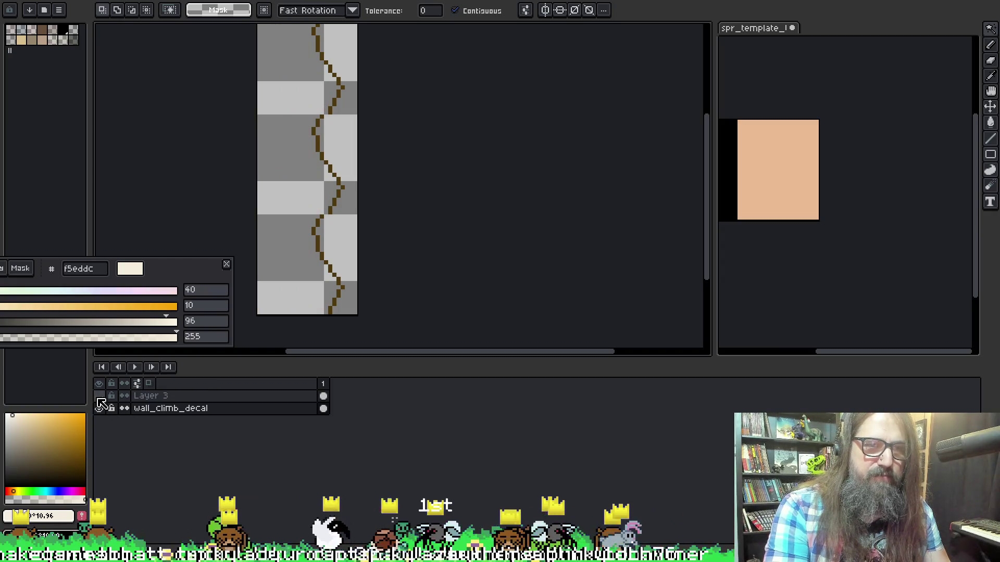
{"action": "left_click", "coordinate": [100, 405]}
{"action": "left_click", "coordinate": [263, 200]}
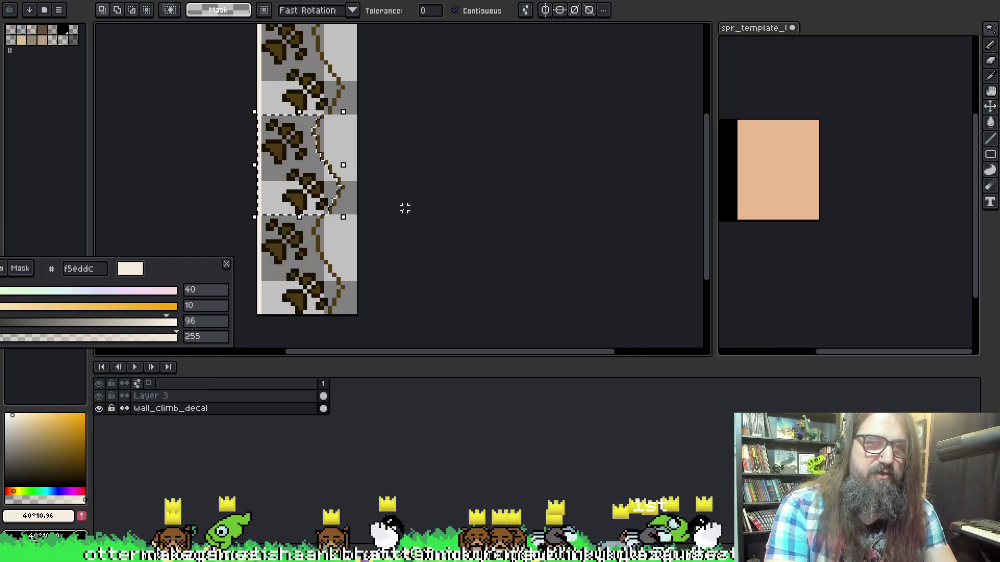
{"action": "key", "text": "ctrl+d"}
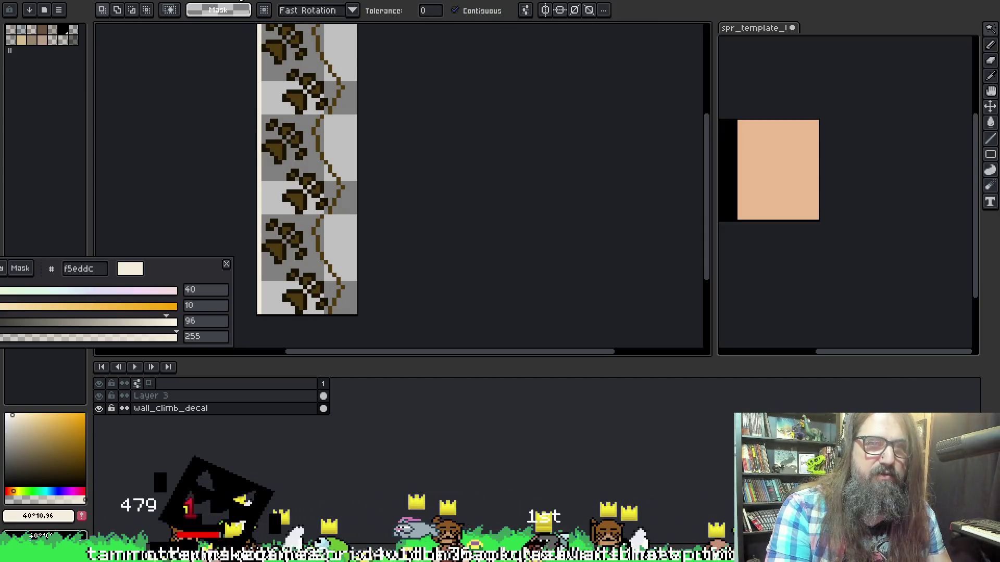
{"action": "left_click", "coordinate": [241, 1]}
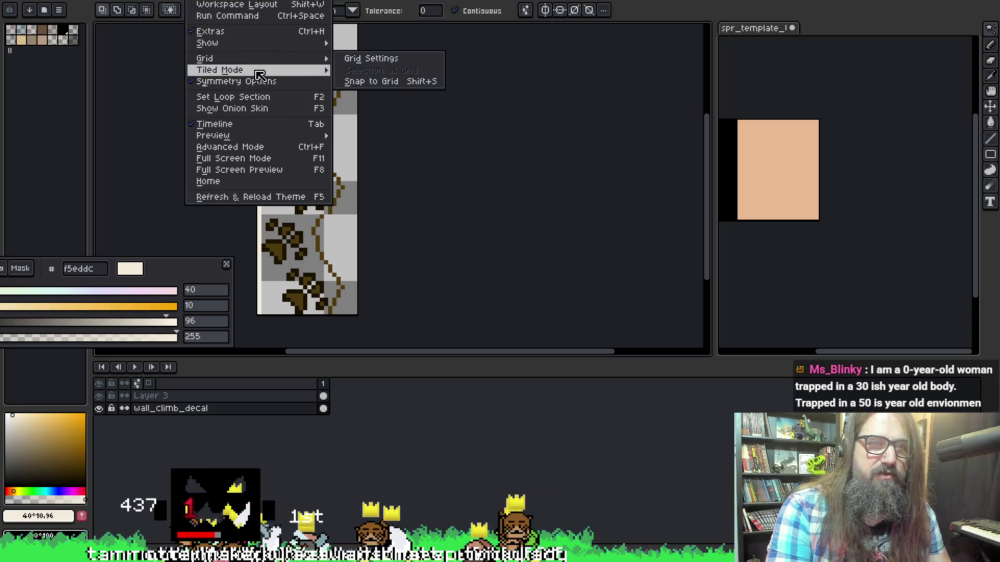
Set Tiled Mode to None and make Layer 3 active with the Eraser tool.
{"action": "left_click", "coordinate": [354, 69]}
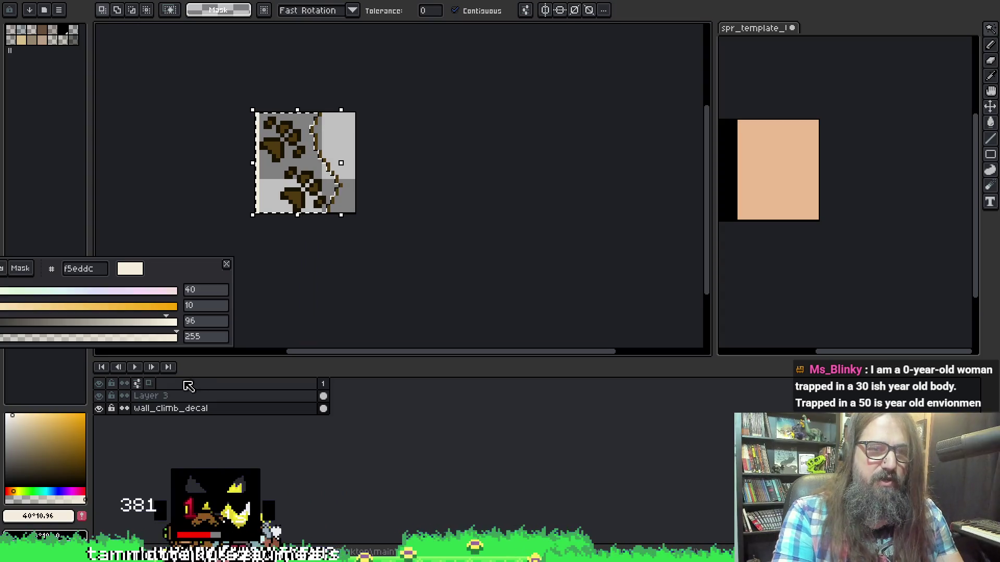
{"action": "left_click", "coordinate": [172, 396]}
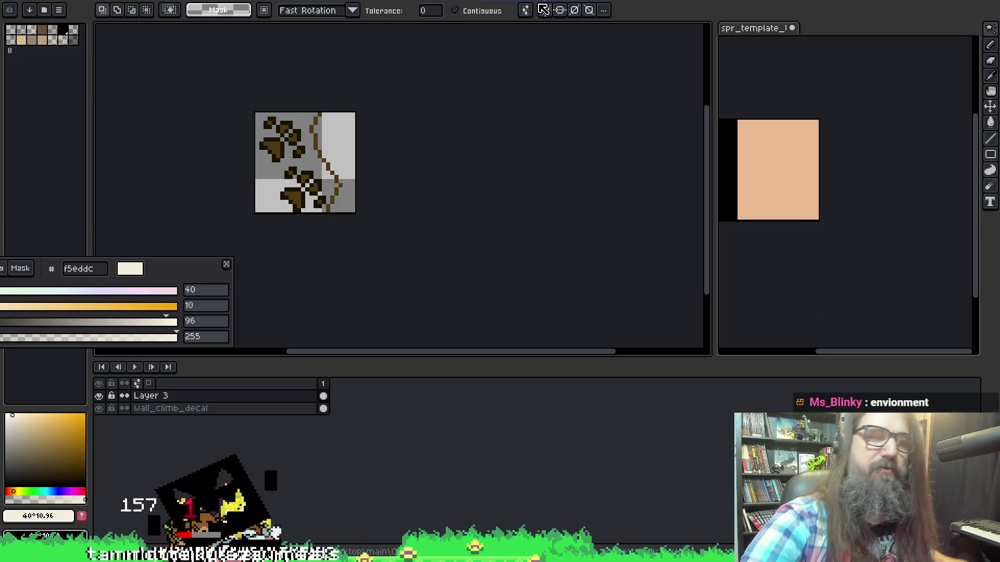
{"action": "key", "text": "b"}
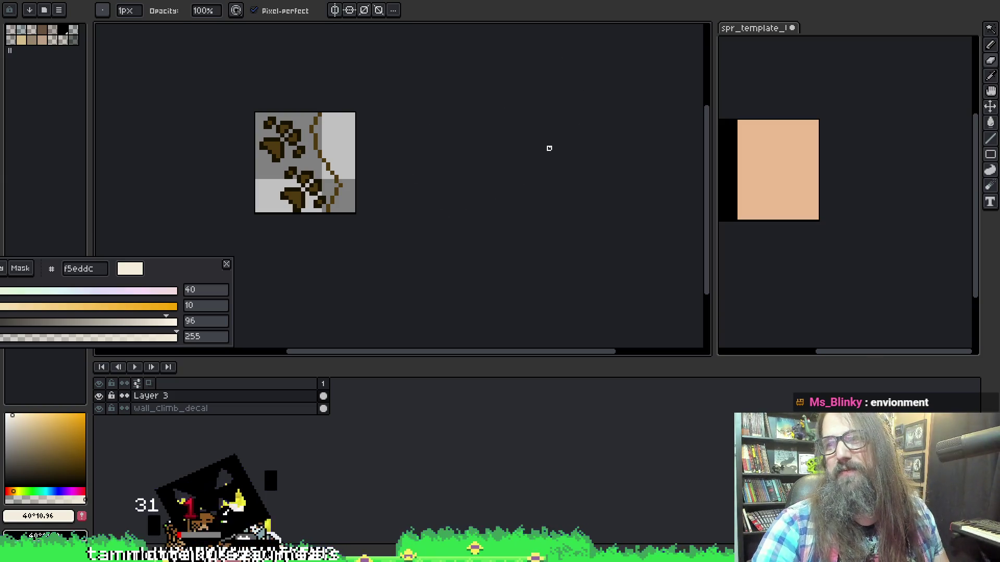
{"action": "key", "text": "e"}
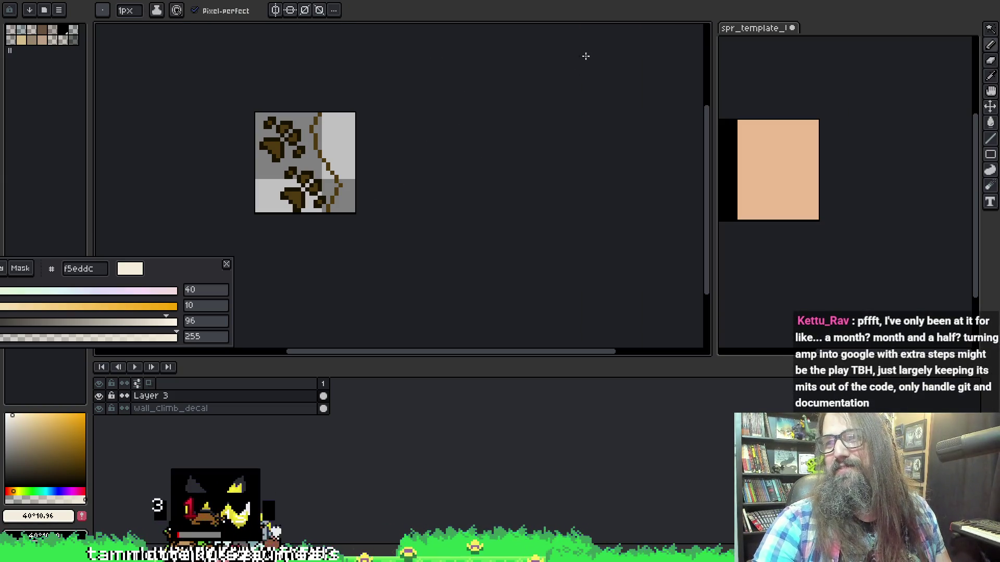
On the wall_climb_decal layer, remove the brown edge line from the paw-print tile.
{"action": "key", "text": "b"}
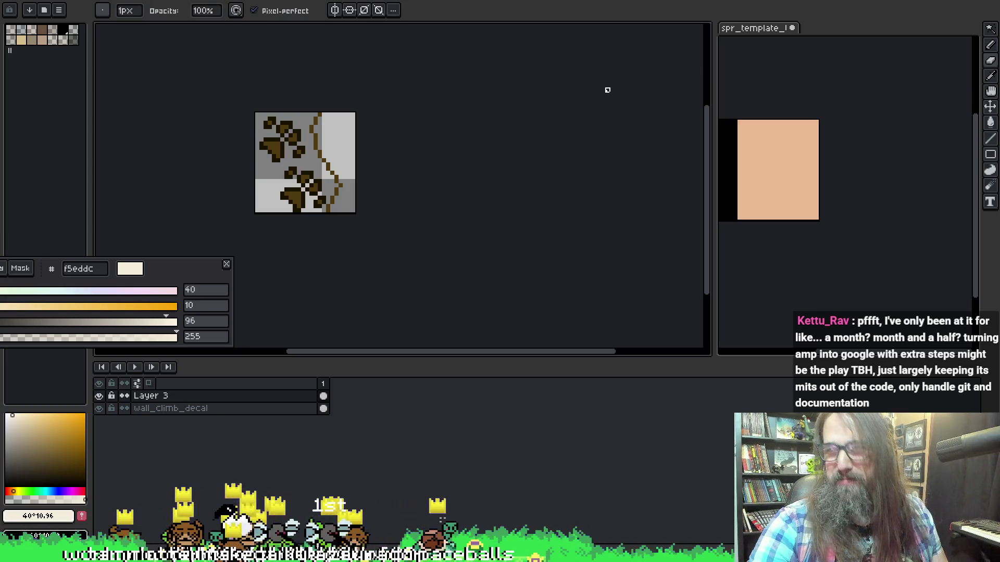
{"action": "left_click", "coordinate": [262, 409]}
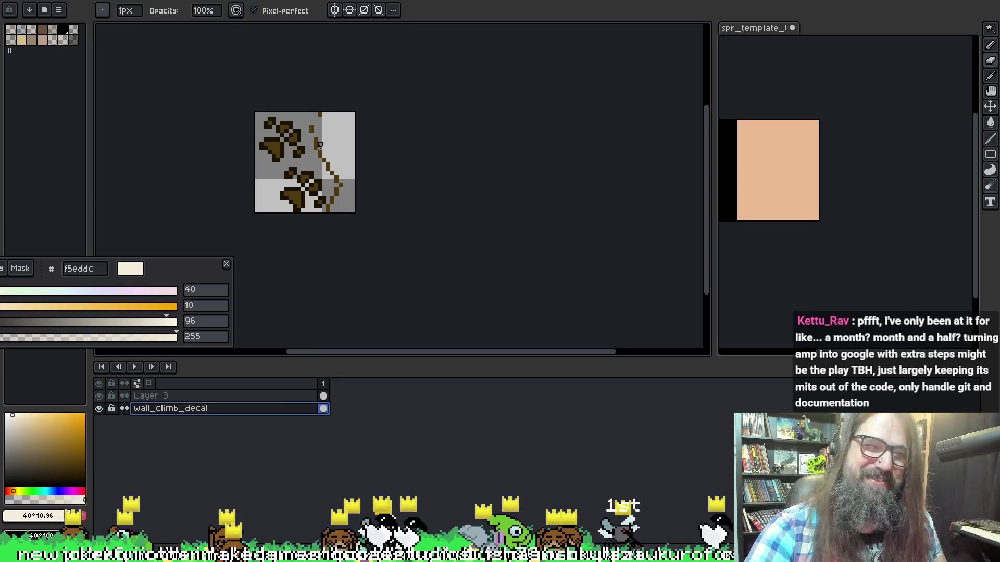
{"action": "key", "text": "ctrl+z"}
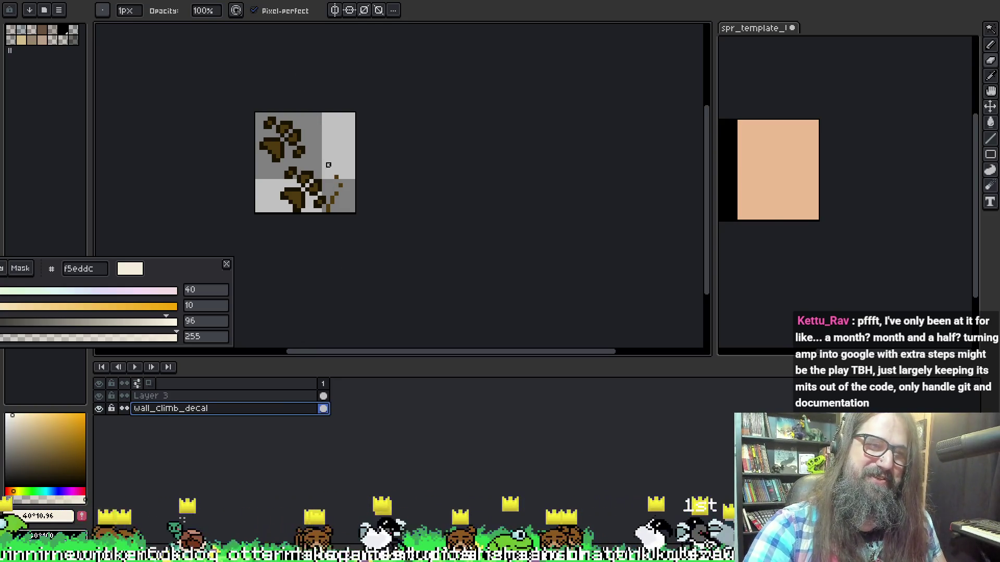
{"action": "key", "text": "ctrl+z"}
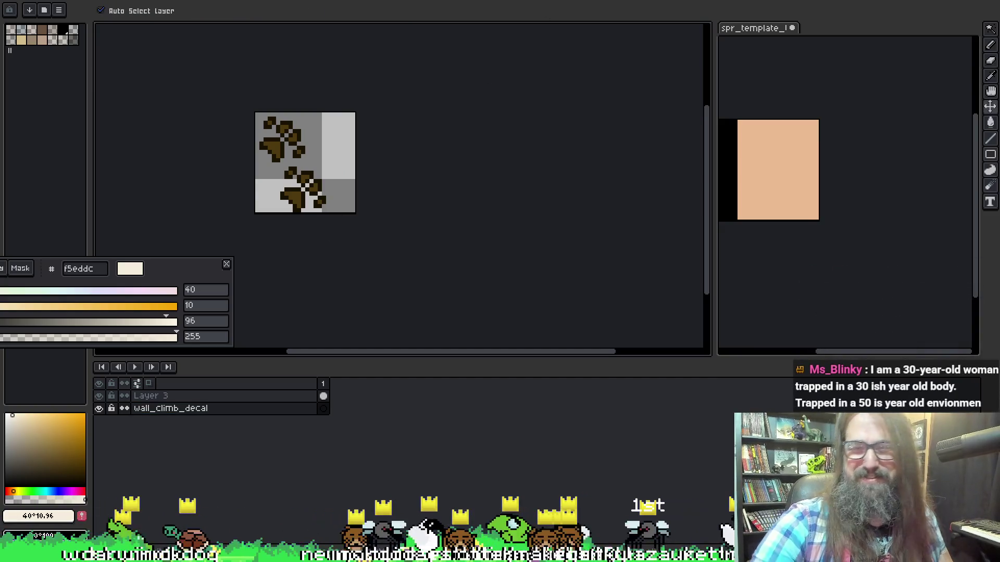
{"action": "middle_click", "coordinate": [491, 77]}
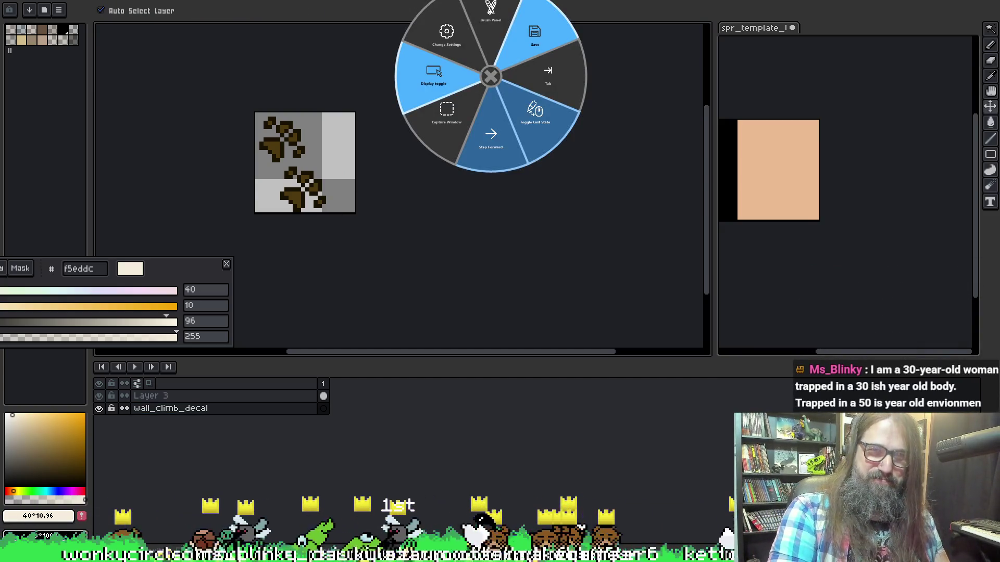
{"action": "left_click", "coordinate": [491, 7]}
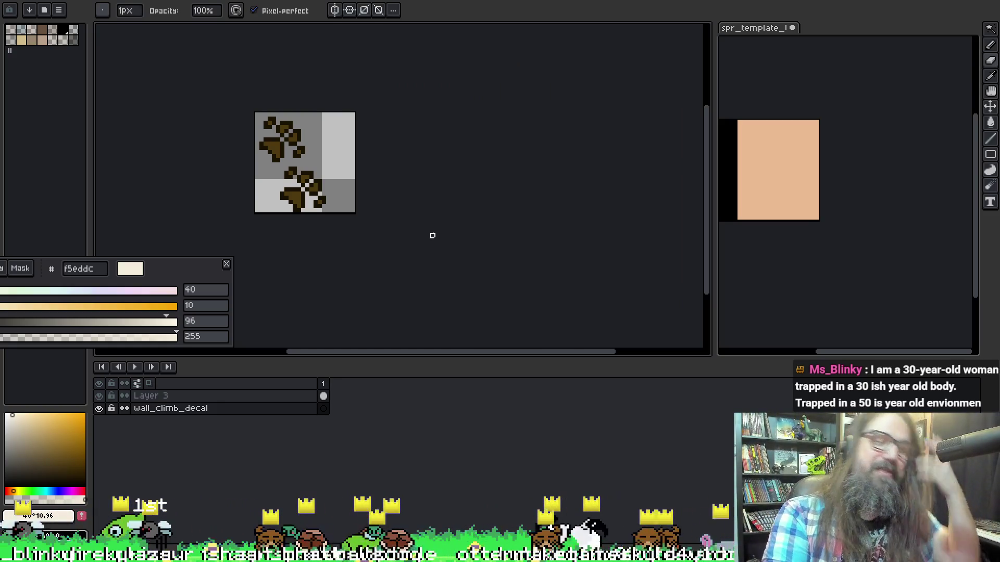
{"action": "left_click_drag", "start_coordinate": [397, 169], "coordinate": [433, 196]}
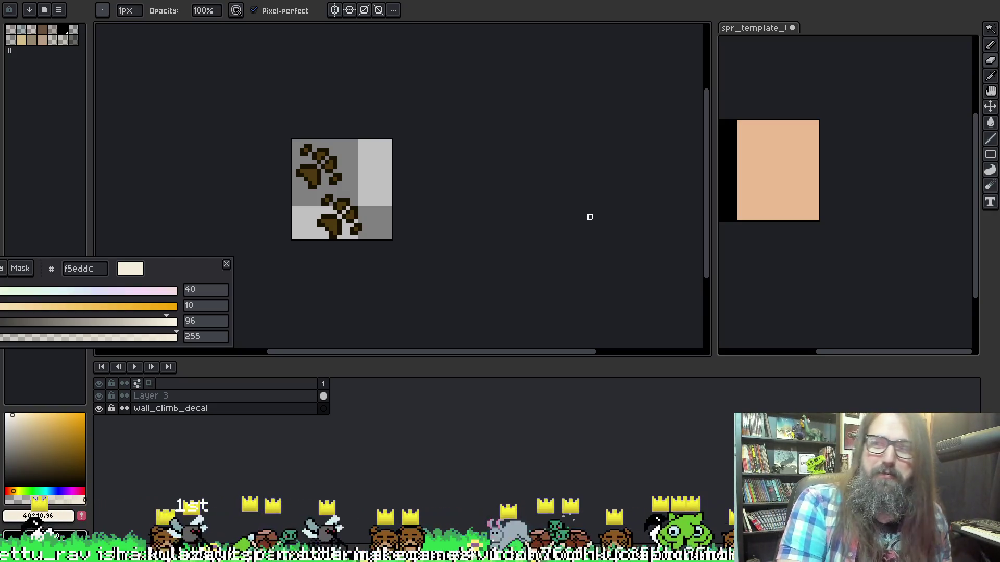
Export the decal image to the project's Levels/global folder and switch to GameMaker.
{"action": "key", "text": "ctrl+alt+shift+s"}
{"action": "left_click", "coordinate": [707, 204]}
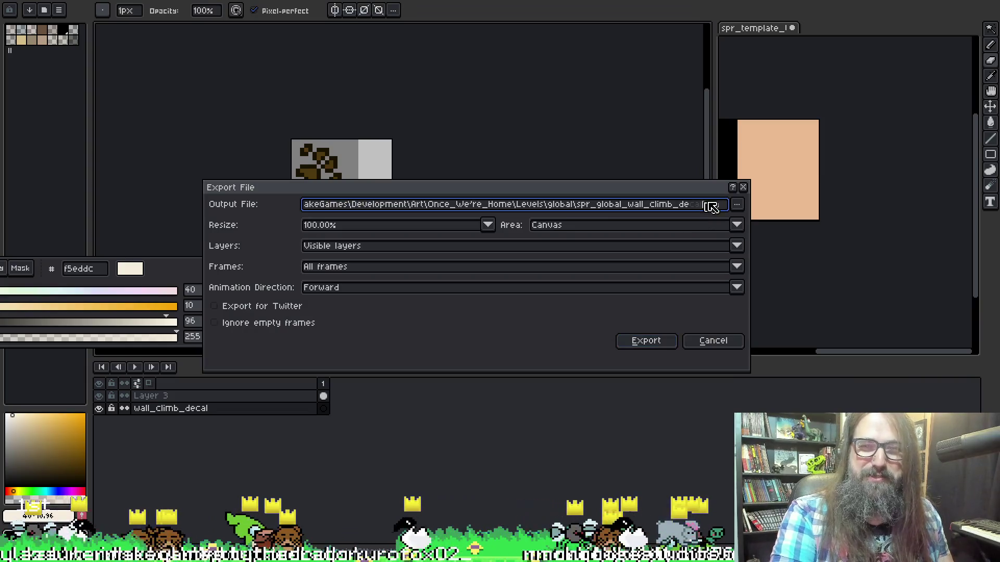
{"action": "left_click", "coordinate": [646, 341]}
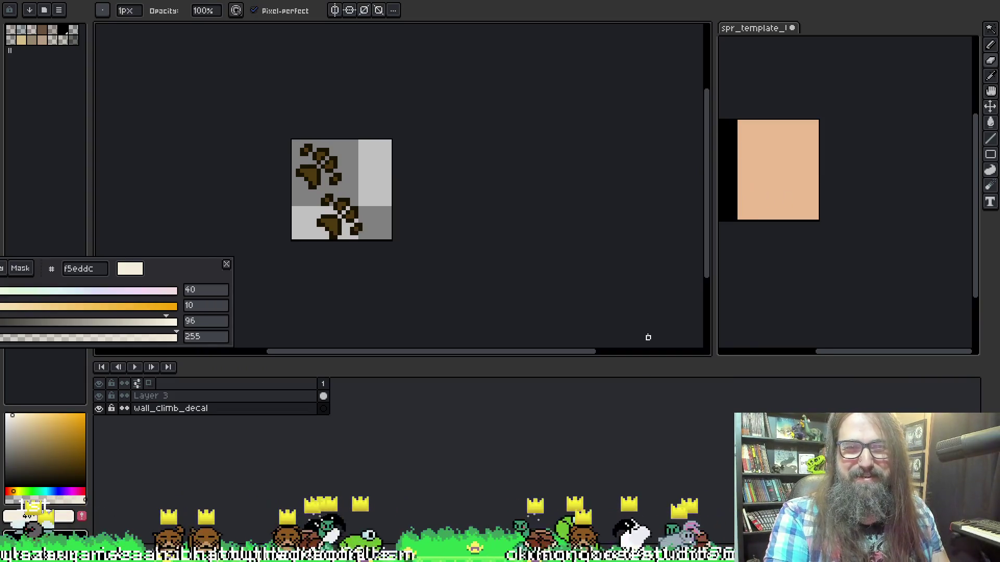
{"action": "mouse_move", "coordinate": [384, 554]}
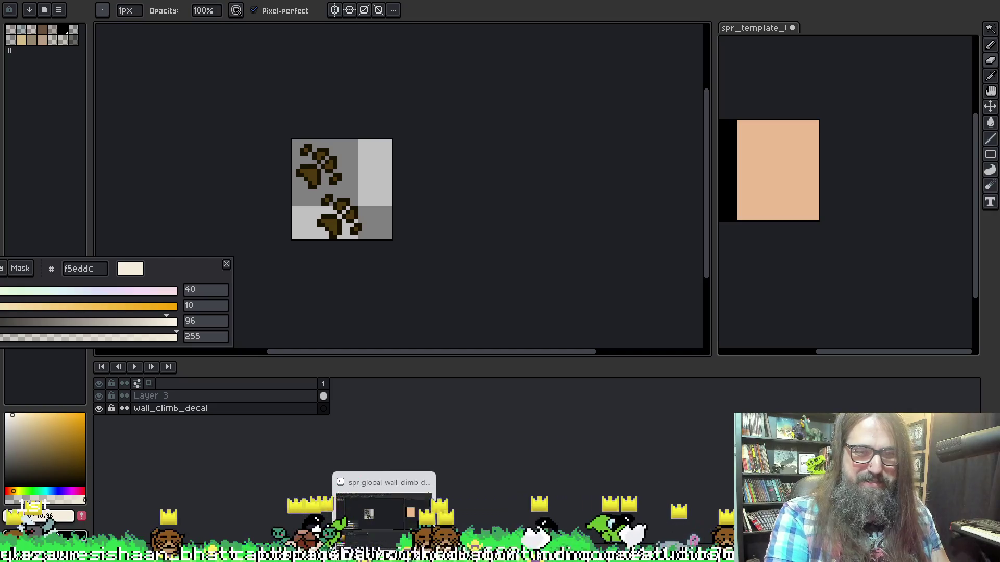
{"action": "left_click", "coordinate": [384, 555]}
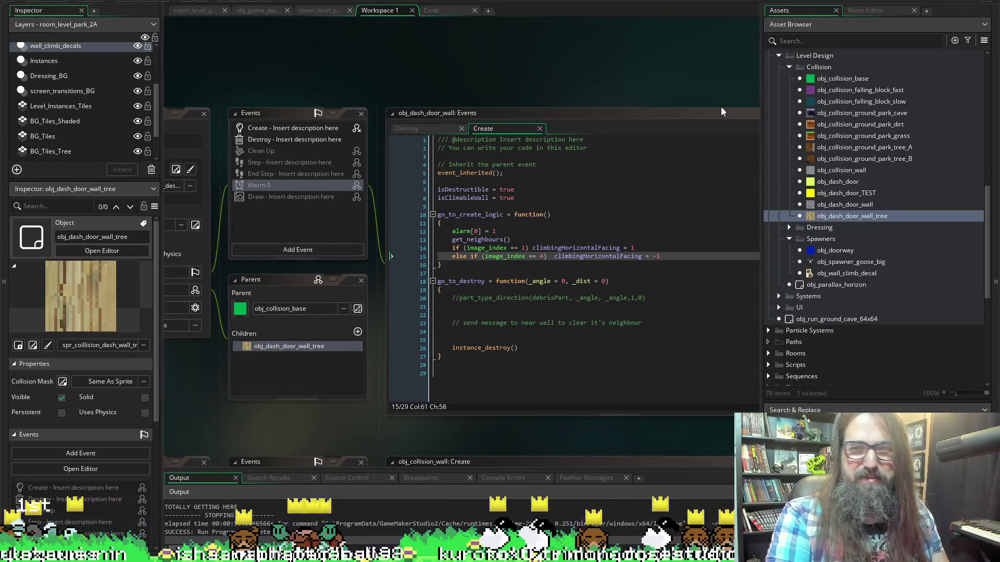
Scroll down the Asset Browser toward obj_wall_climb_decal.
{"action": "scroll", "coordinate": [885, 323], "scroll_direction": "down", "scroll_amount": 5}
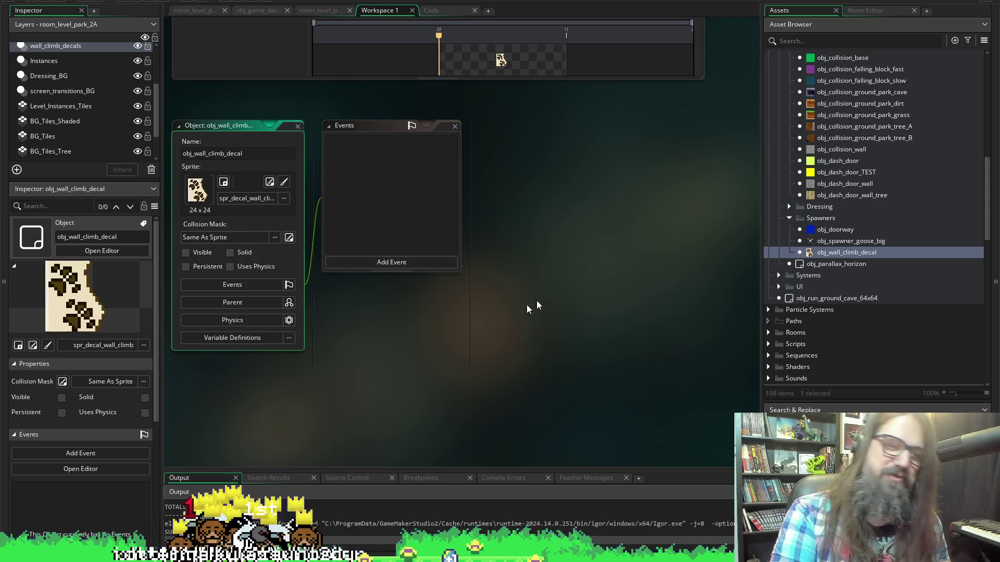
Import the exported spr_global_wall_climb_decal image into the spr_decal_wall_climb sprite.
{"action": "left_click_drag", "start_coordinate": [359, 353], "coordinate": [422, 355]}
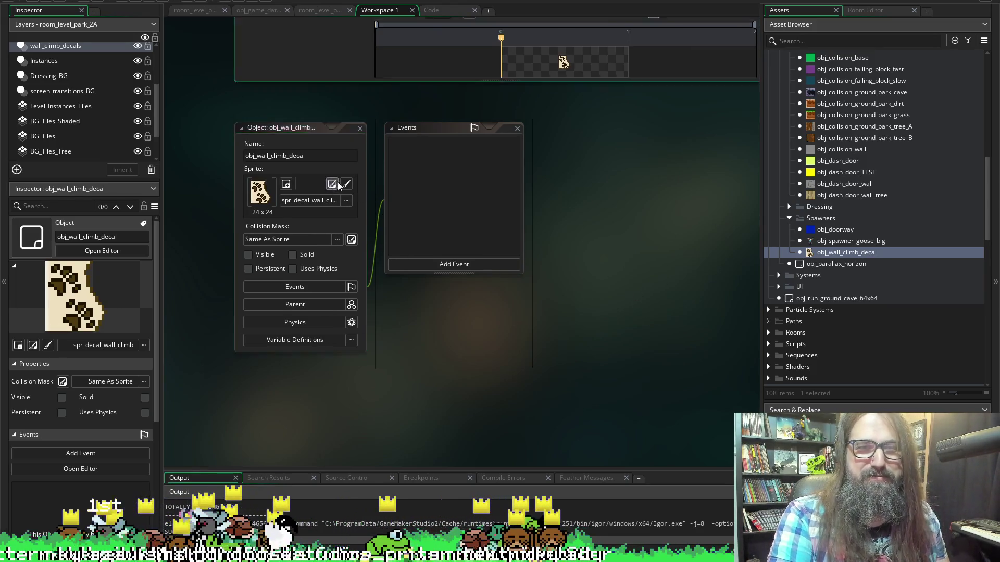
{"action": "left_click", "coordinate": [336, 183]}
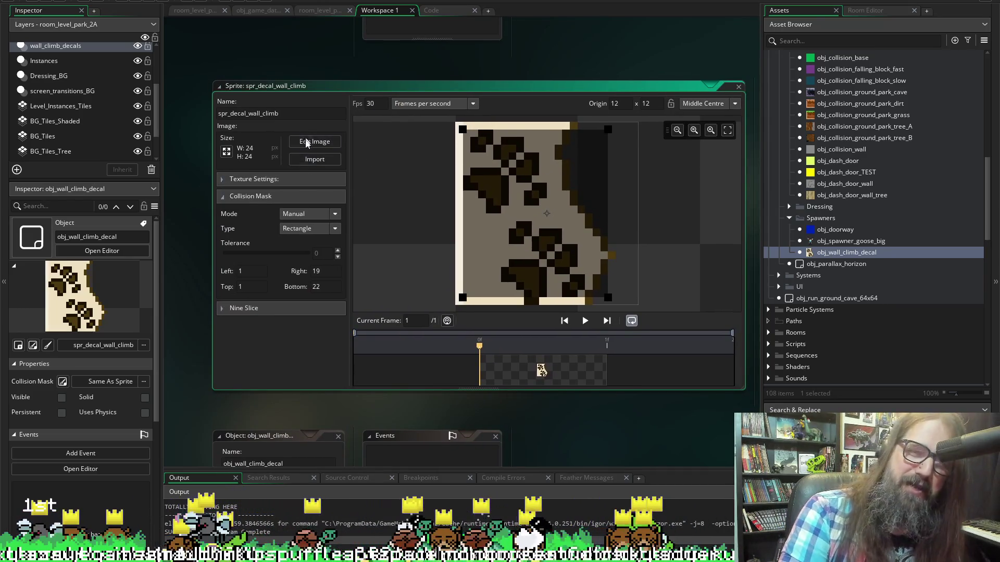
{"action": "left_click", "coordinate": [325, 160]}
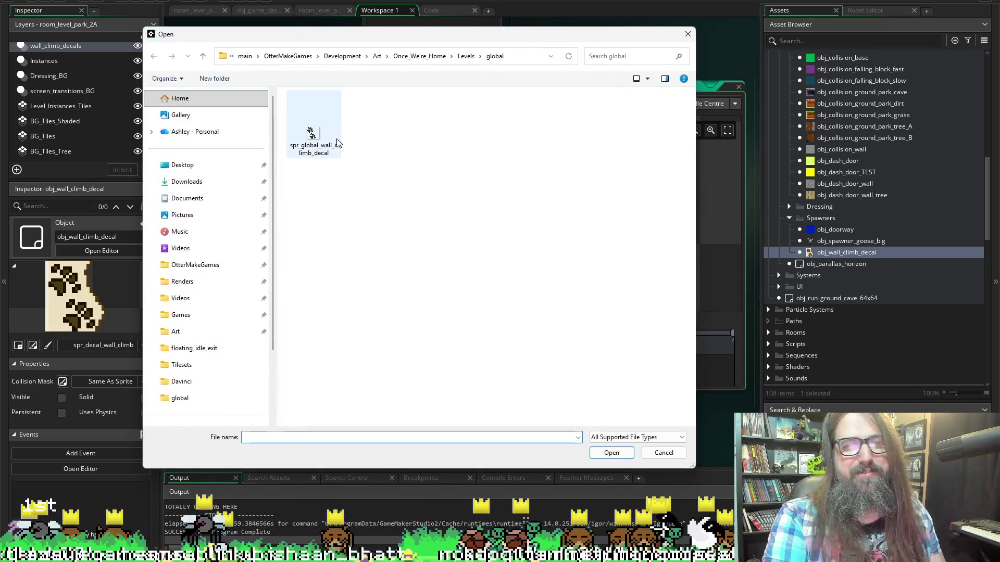
{"action": "left_click", "coordinate": [314, 128]}
{"action": "left_click", "coordinate": [608, 452]}
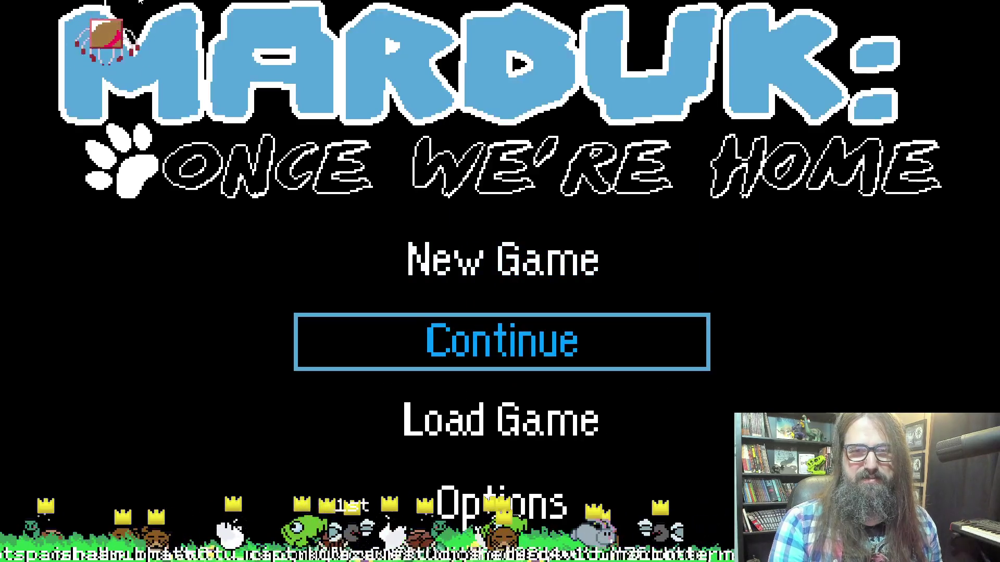
Continue the save, move the dog right and up the shaft, then relaunch and continue again.
{"action": "key", "text": "Return"}
{"action": "key", "text": "Right"}
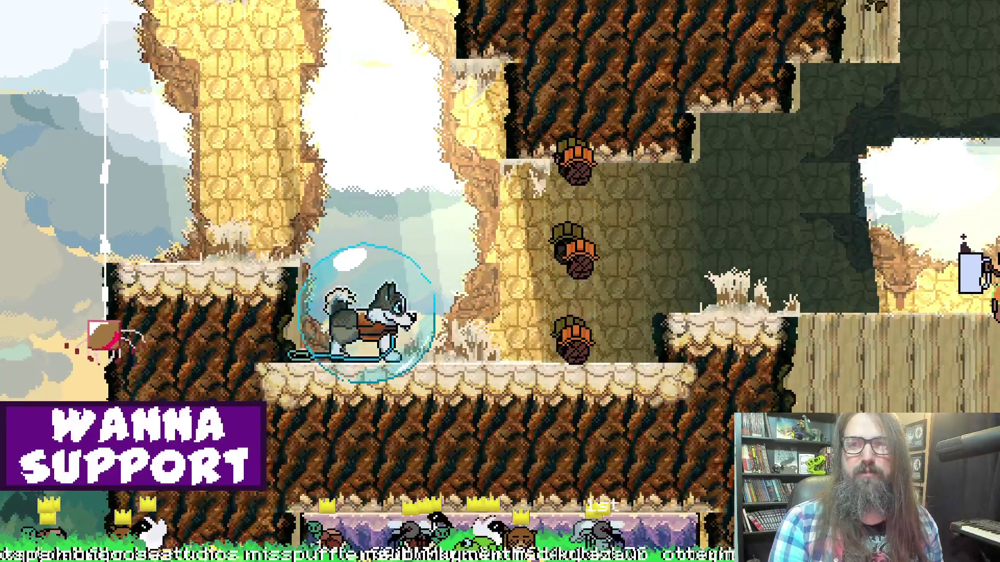
{"action": "key", "text": "space"}
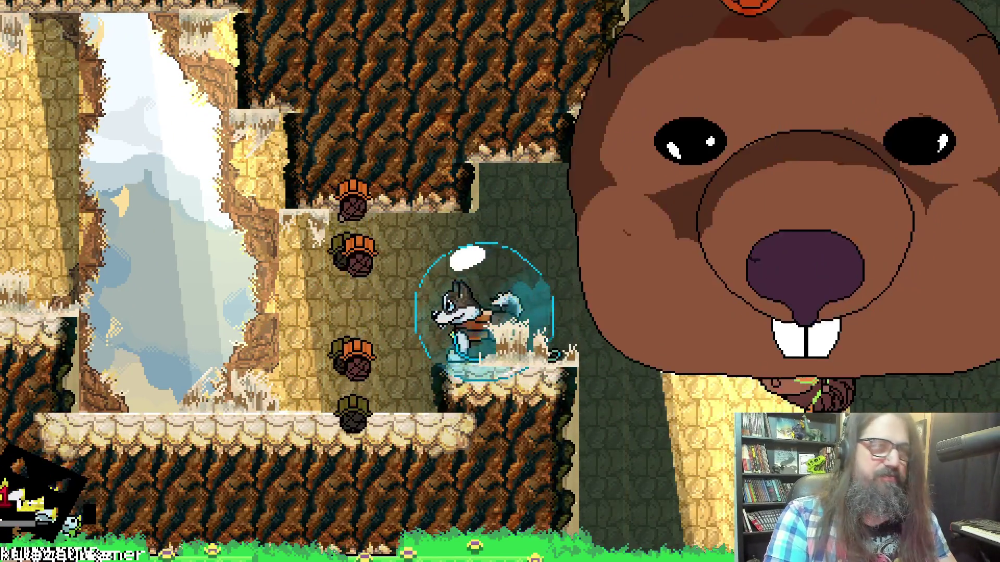
{"action": "key", "text": "Escape"}
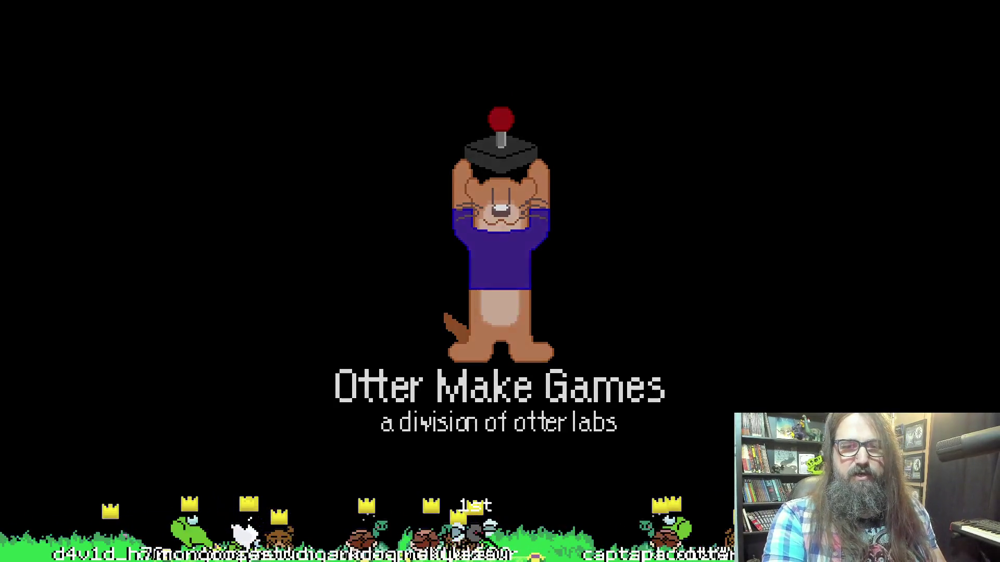
{"action": "key", "text": "Return"}
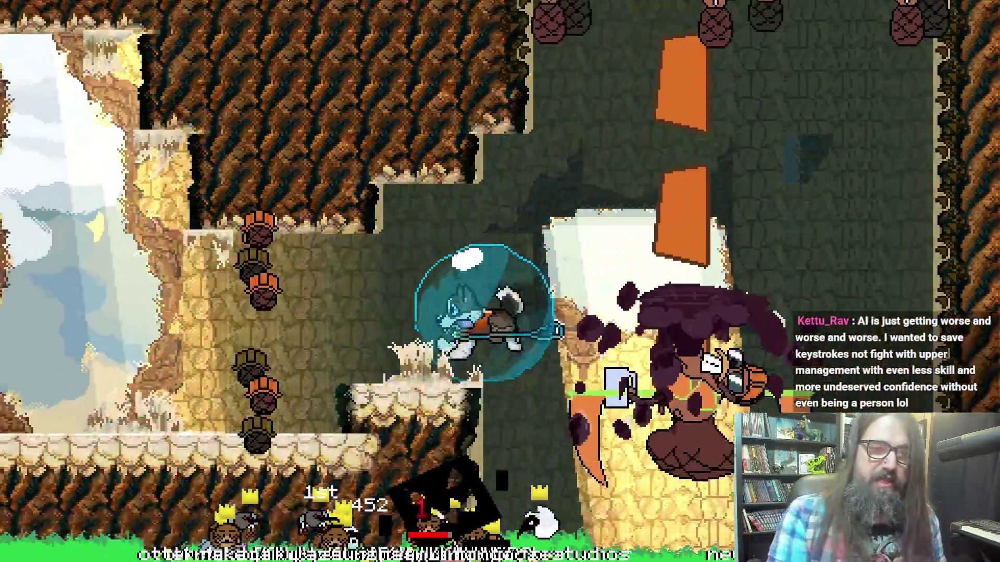
Warp to level 2-1A from the pause menu map and move the dog right.
{"action": "key", "text": "Escape"}
{"action": "key", "text": "r"}
{"action": "key", "text": "Down"}
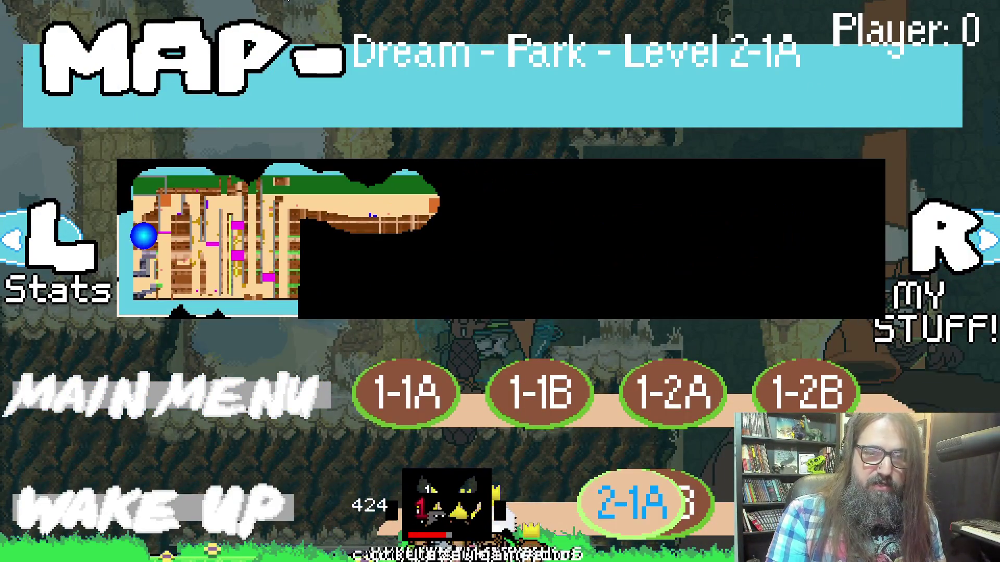
{"action": "key", "text": "Return"}
{"action": "key", "text": "Right"}
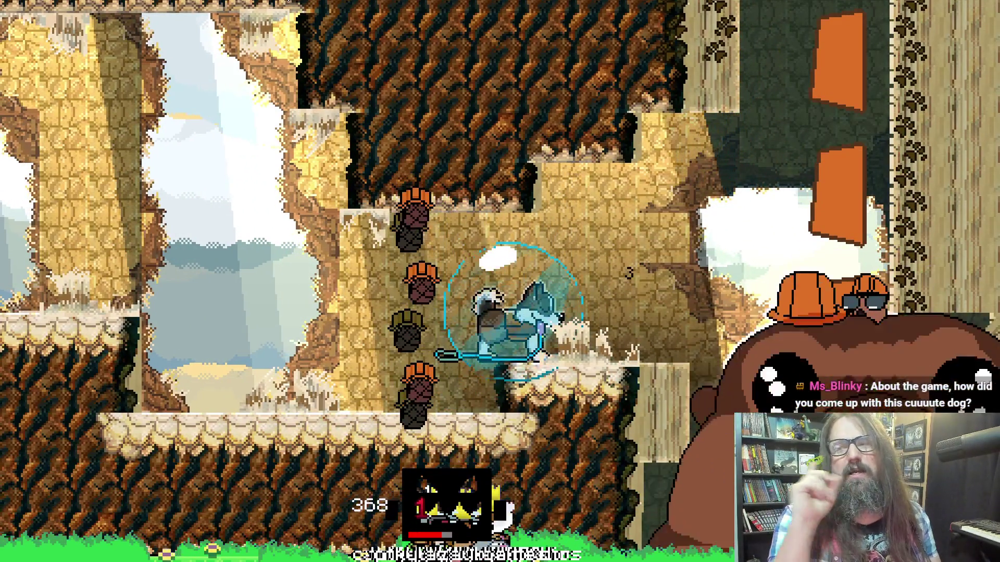
Wake up to the title screen and start a new game on empty file 02.
{"action": "key", "text": "Escape"}
{"action": "key", "text": "r"}
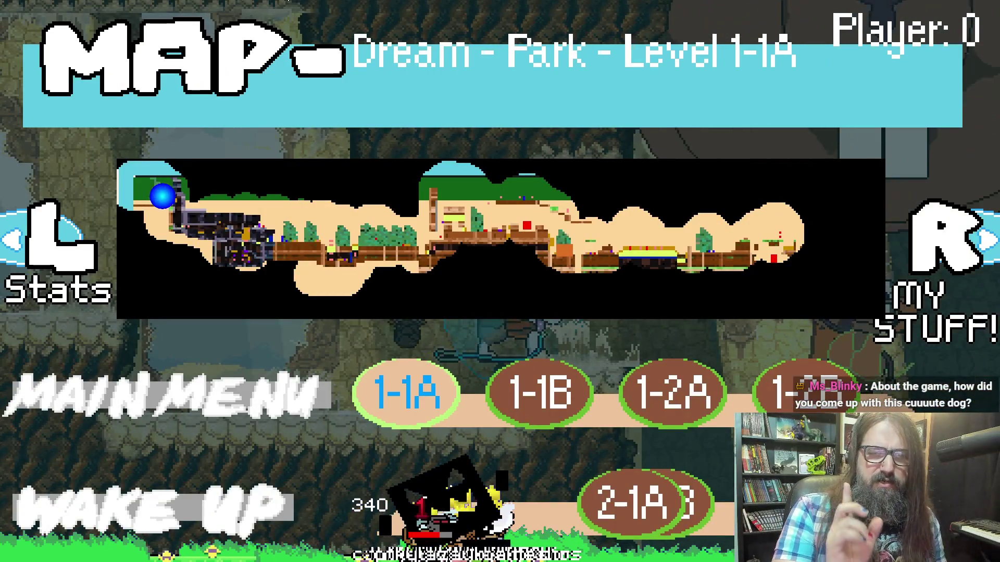
{"action": "key", "text": "Down"}
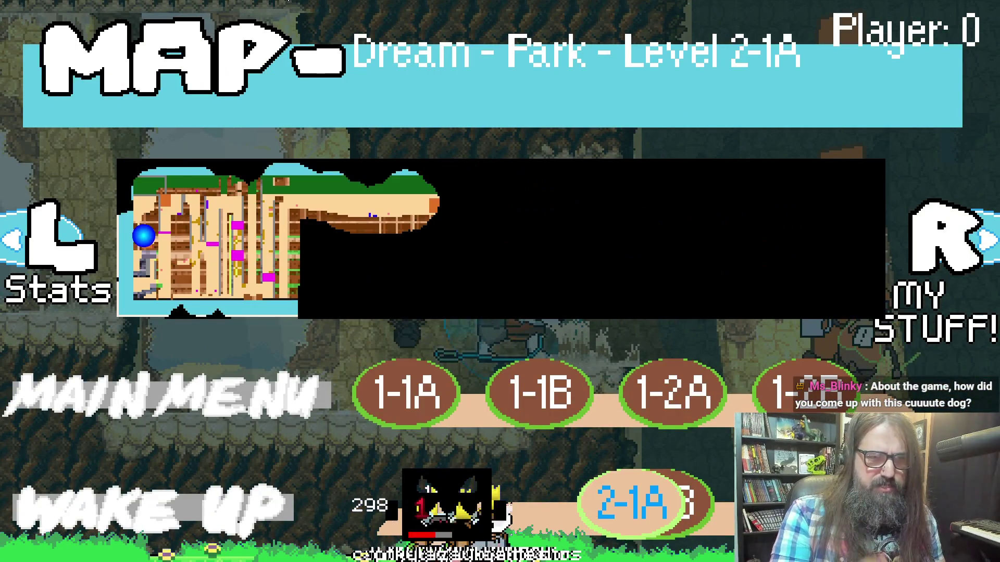
{"action": "key", "text": "Left"}
{"action": "key", "text": "Return"}
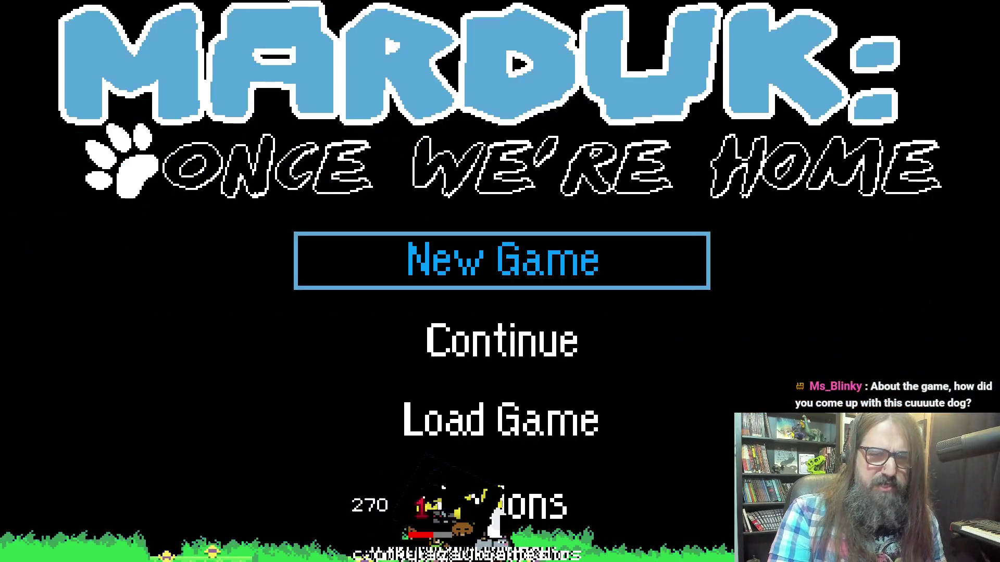
{"action": "key", "text": "Down"}
{"action": "key", "text": "Return"}
{"action": "key", "text": "Down"}
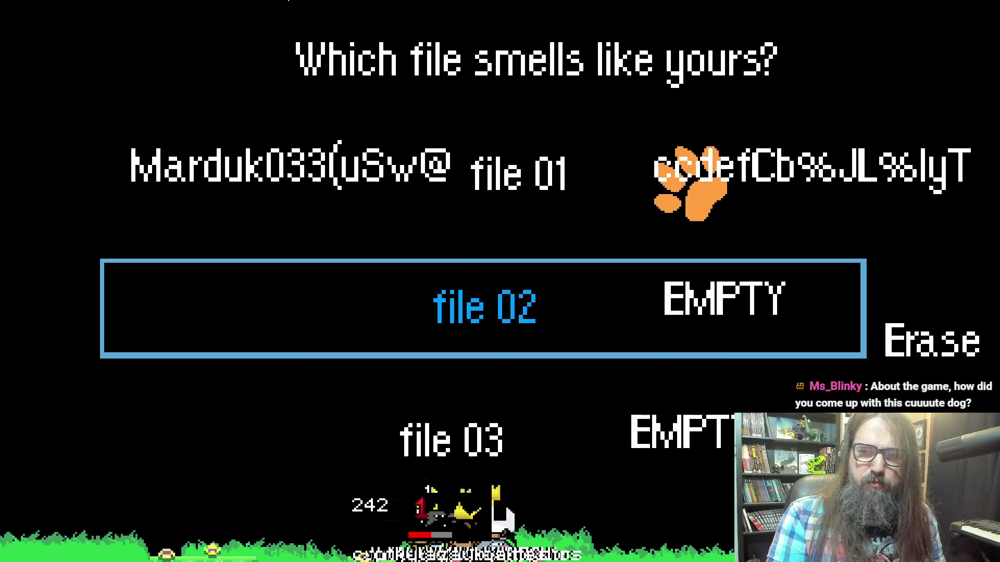
{"action": "key", "text": "Return"}
Take a suggested dog name, submit it, browse the paw colours, then quit the game.
{"action": "key", "text": "Down"}
{"action": "key", "text": "Down"}
{"action": "key", "text": "Return"}
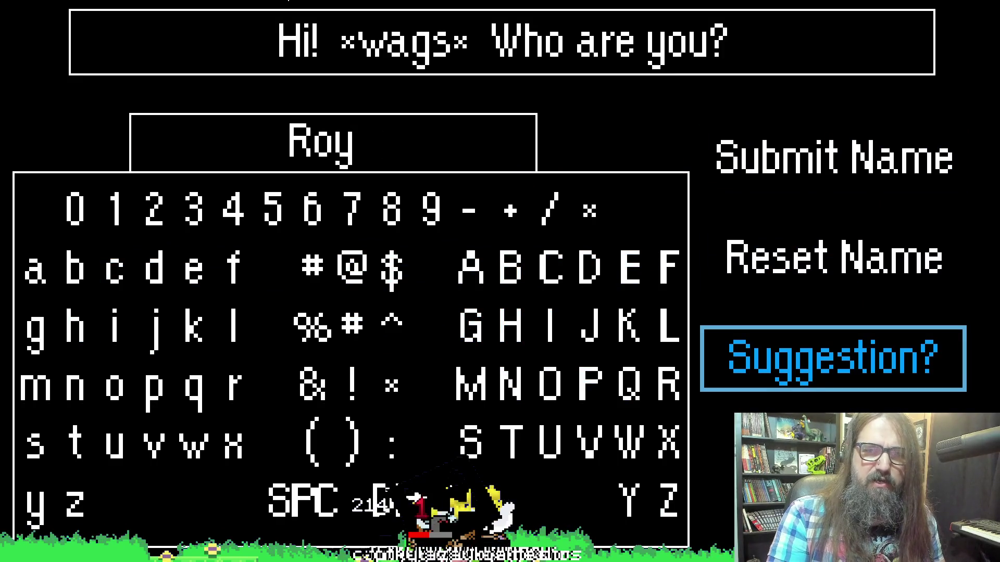
{"action": "key", "text": "Up"}
{"action": "key", "text": "Up"}
{"action": "key", "text": "Return"}
{"action": "key", "text": "Left"}
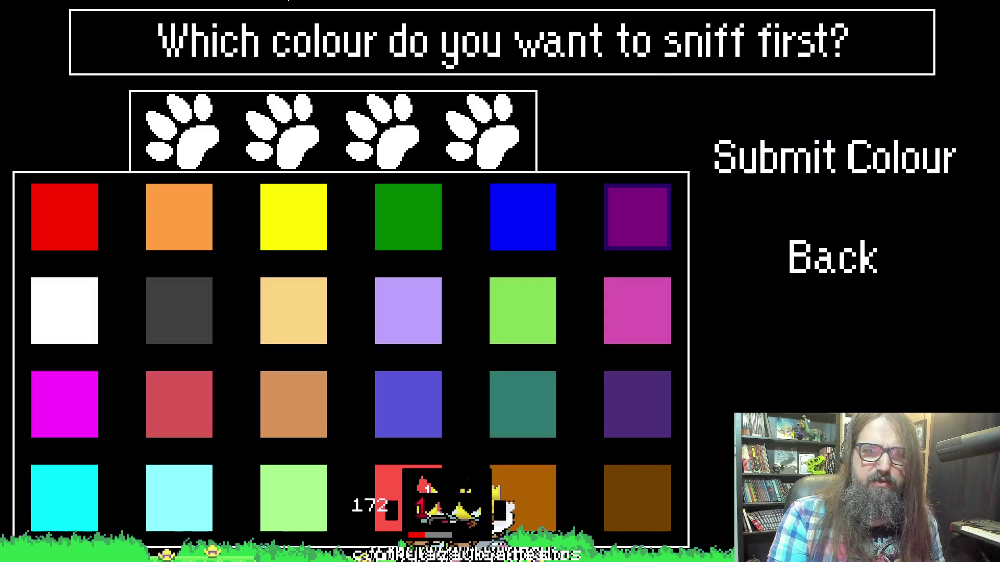
{"action": "key", "text": "Left"}
{"action": "key", "text": "Left"}
{"action": "key", "text": "Left"}
{"action": "key", "text": "Left"}
{"action": "key", "text": "Left"}
{"action": "key", "text": "Down"}
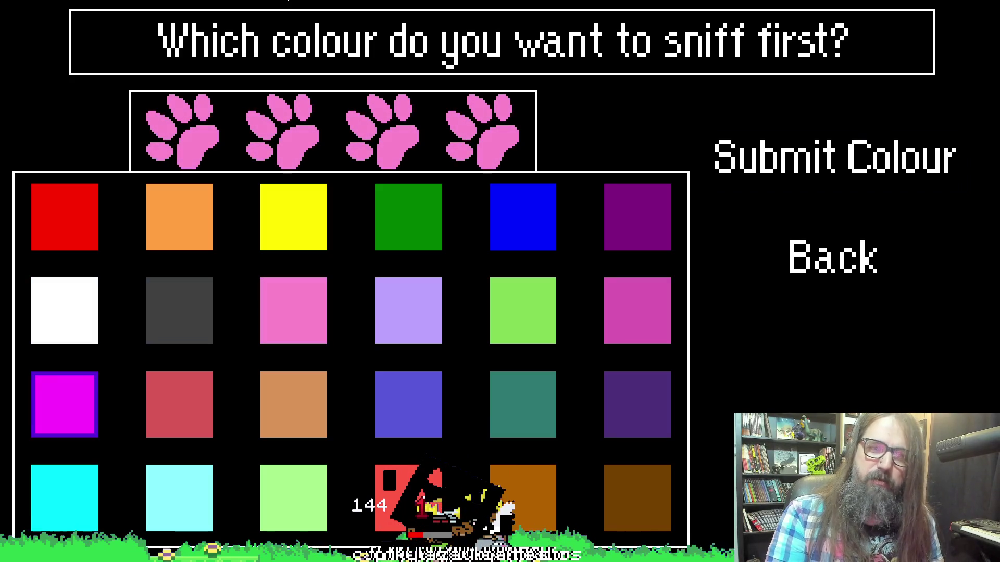
{"action": "key", "text": "Right"}
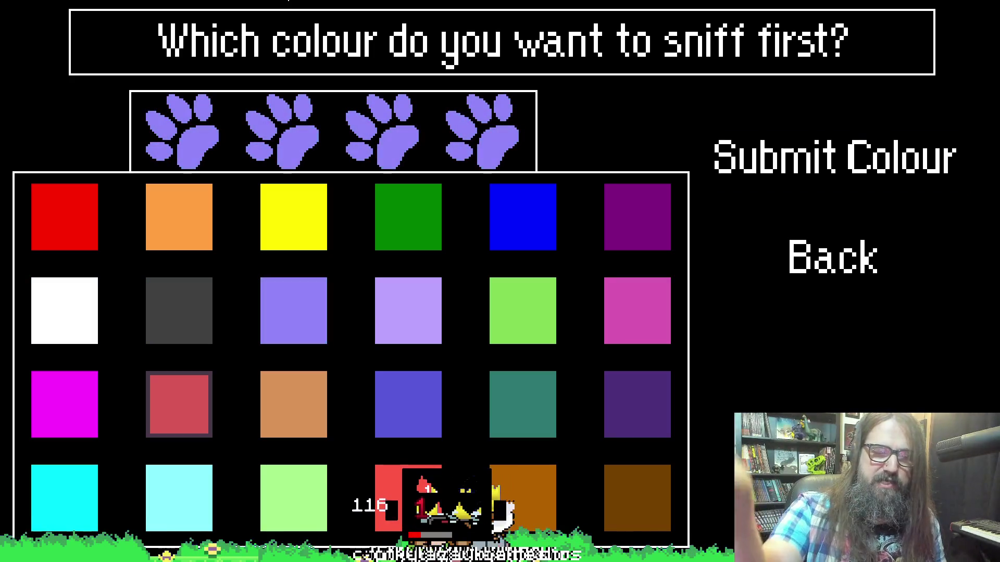
{"action": "key", "text": "Down"}
{"action": "key", "text": "Right"}
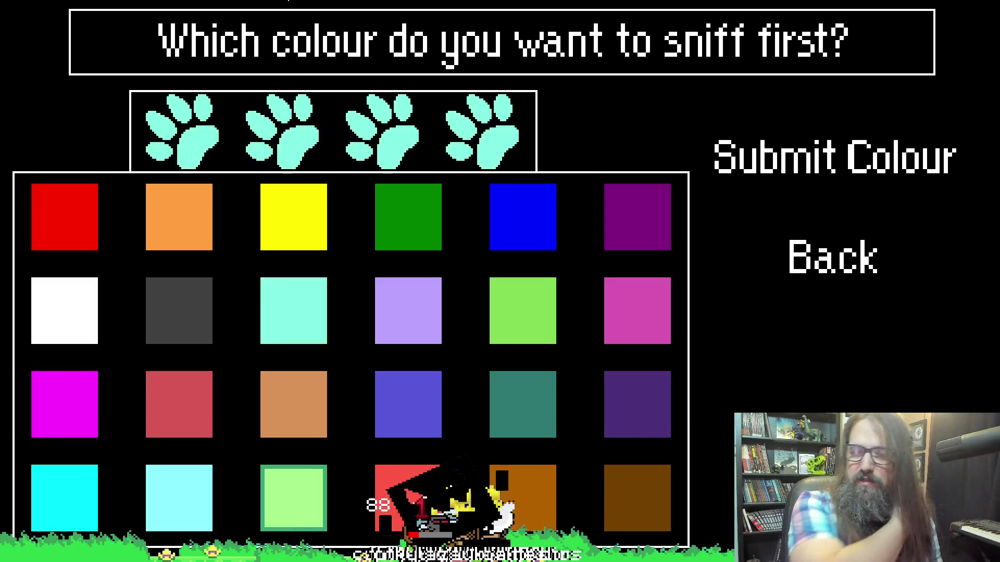
{"action": "key", "text": "Up"}
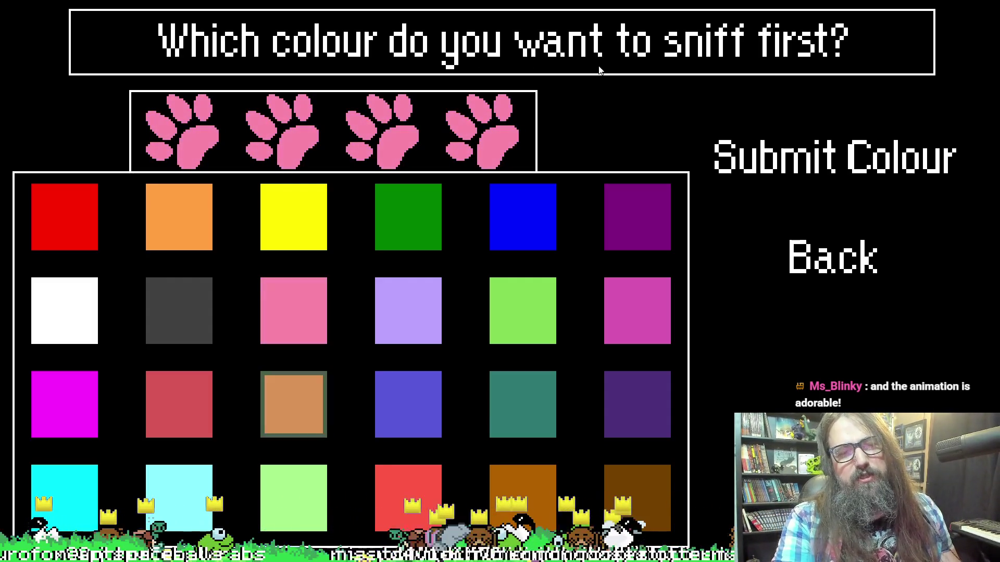
{"action": "key", "text": "alt+F4"}
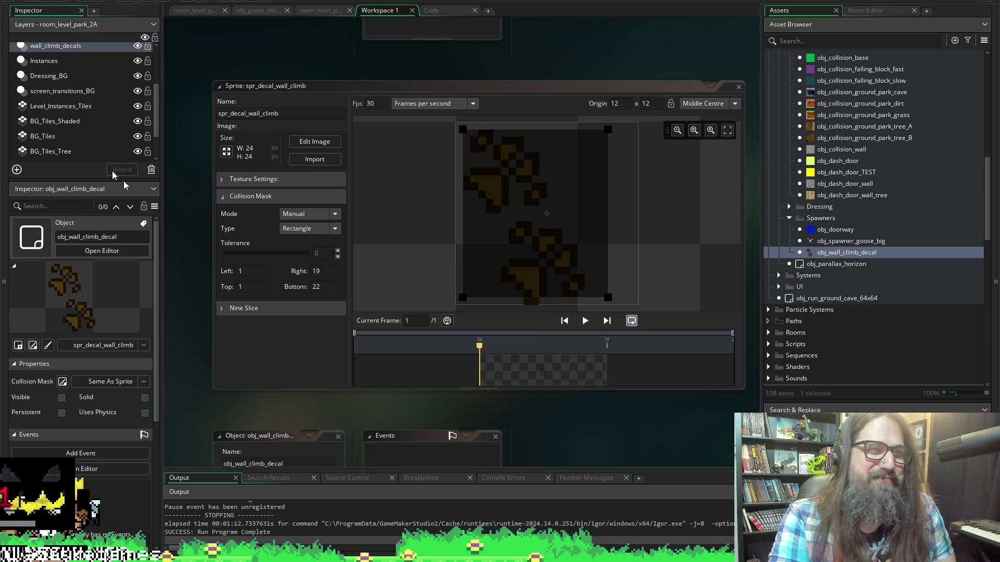
Rebuild and run the game again from the GameMaker toolbar.
{"action": "left_click", "coordinate": [136, 2]}
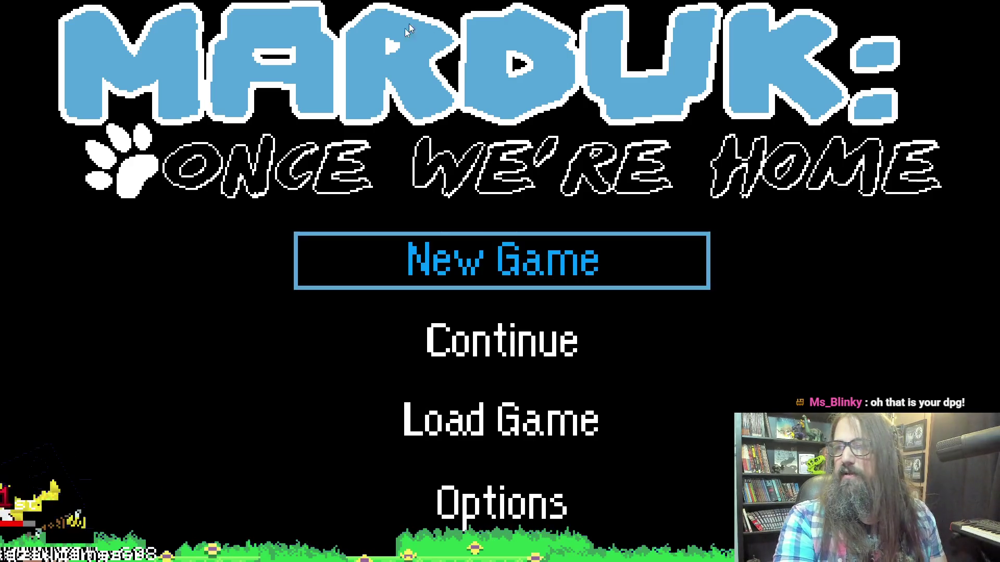
Select Continue on the title menu to load the saved tree level.
{"action": "key", "text": "Down"}
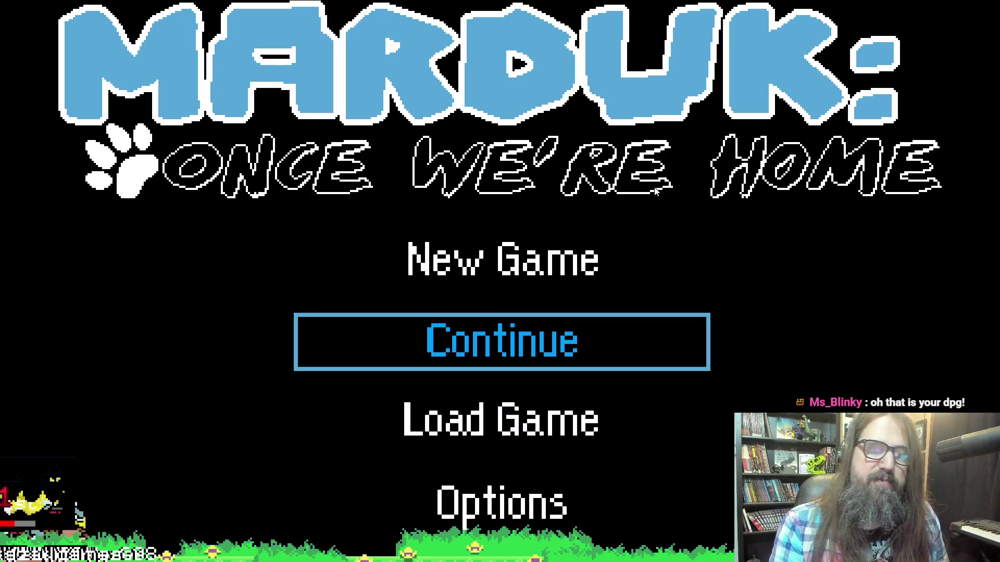
{"action": "key", "text": "Return"}
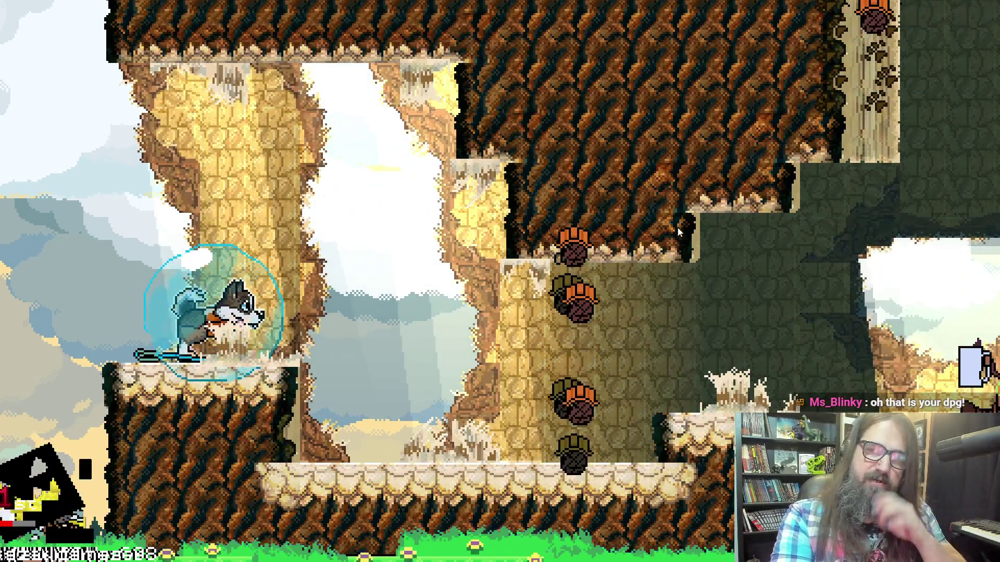